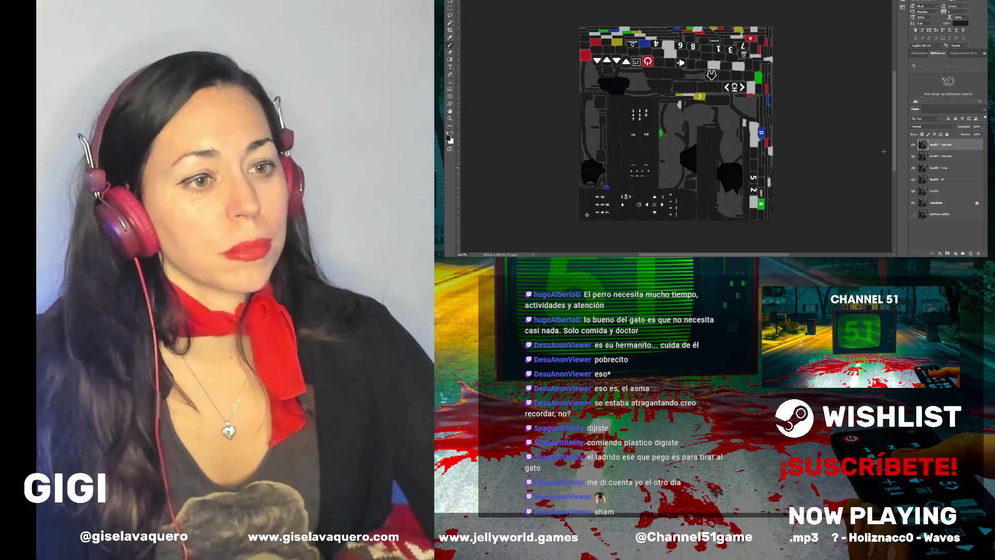
Leave the layer name unchanged and delete the duplicate level07 - Volumen layer
left_click(942, 145)
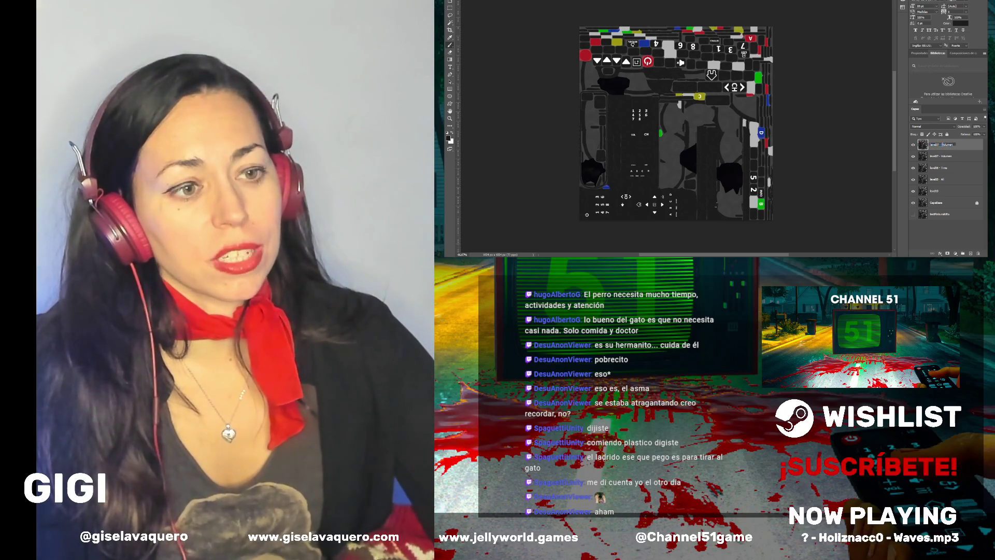
key("Return")
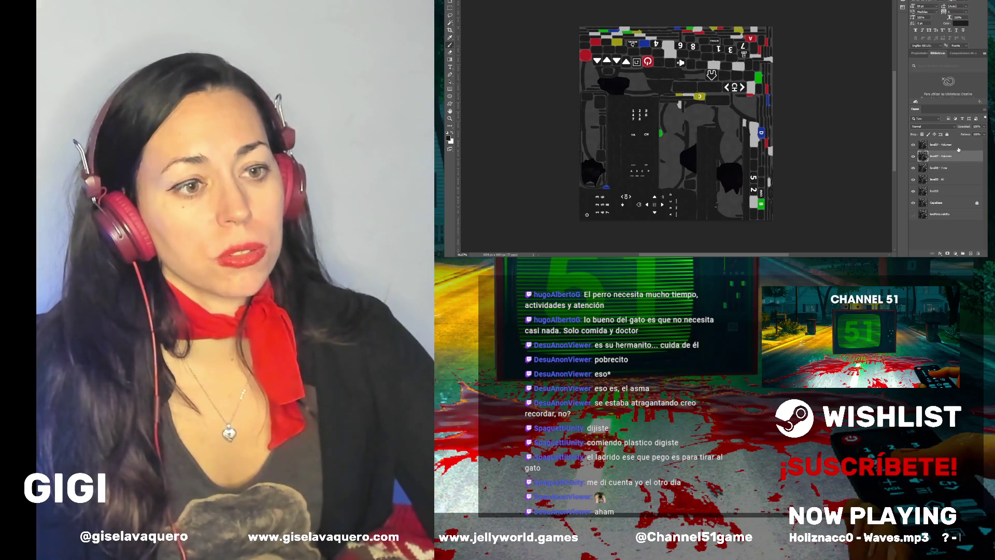
key("Delete")
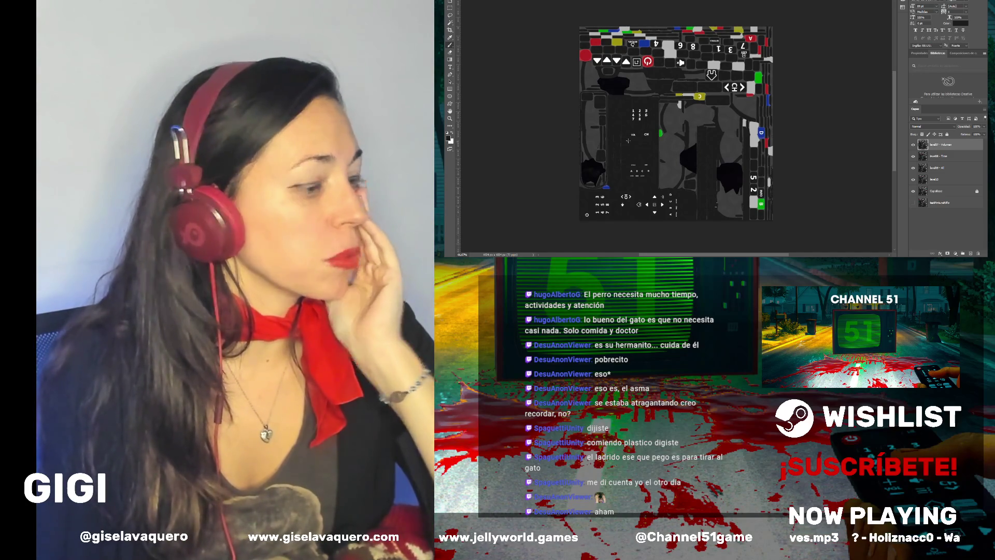
Zoom in and paint the VOL label beside CH with the background grey
scroll(627, 142, "up", 3)
scroll(631, 140, "up", 1)
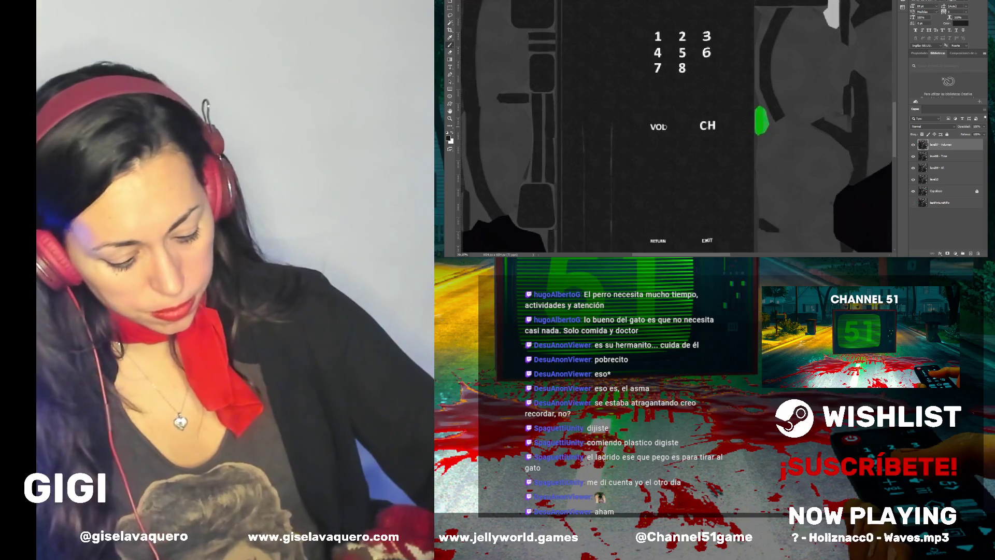
left_click_drag(665, 126, 648, 130)
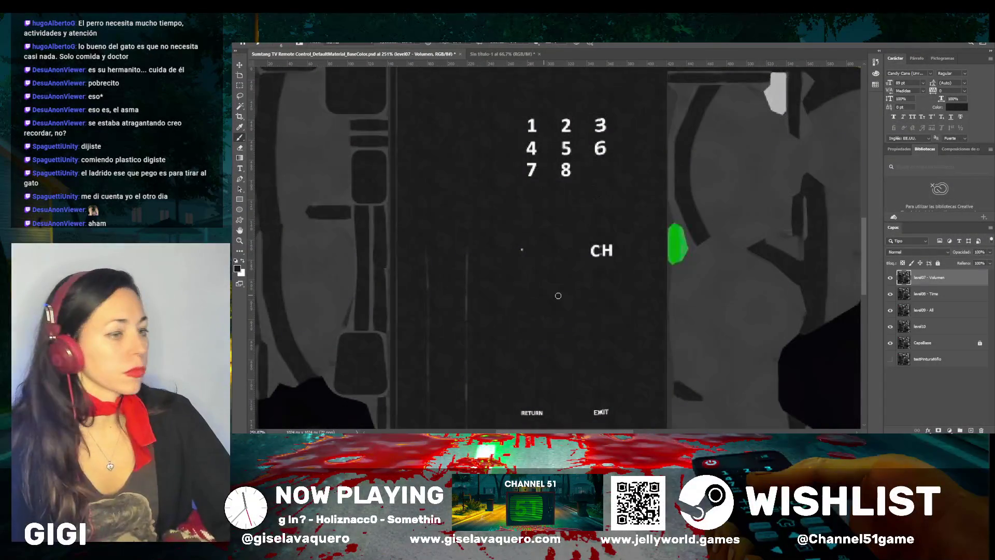
scroll(602, 273, "down", 5)
scroll(576, 292, "down", 3)
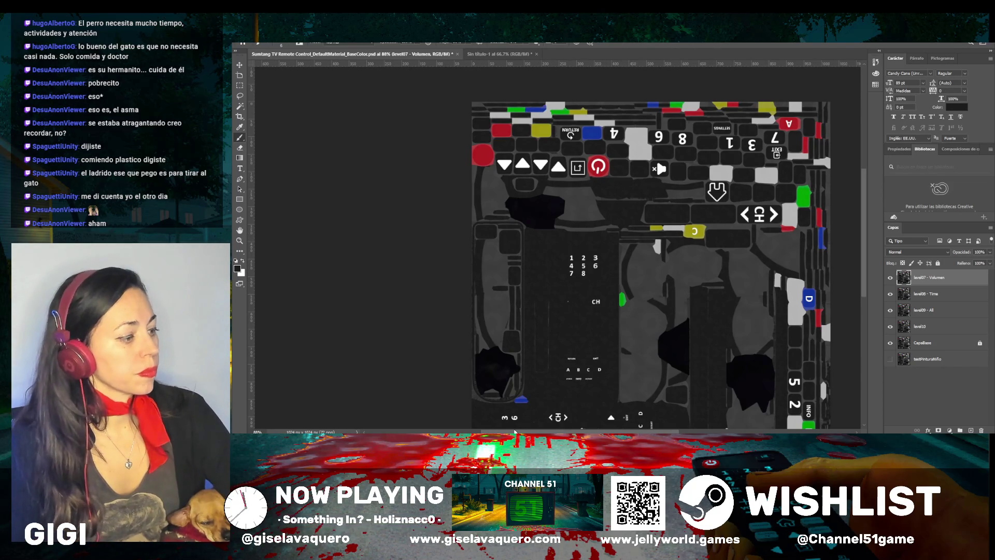
Duplicate the level07 - Volumen layer and rename the copy level06 - Volumen
scroll(514, 431, "down", 3)
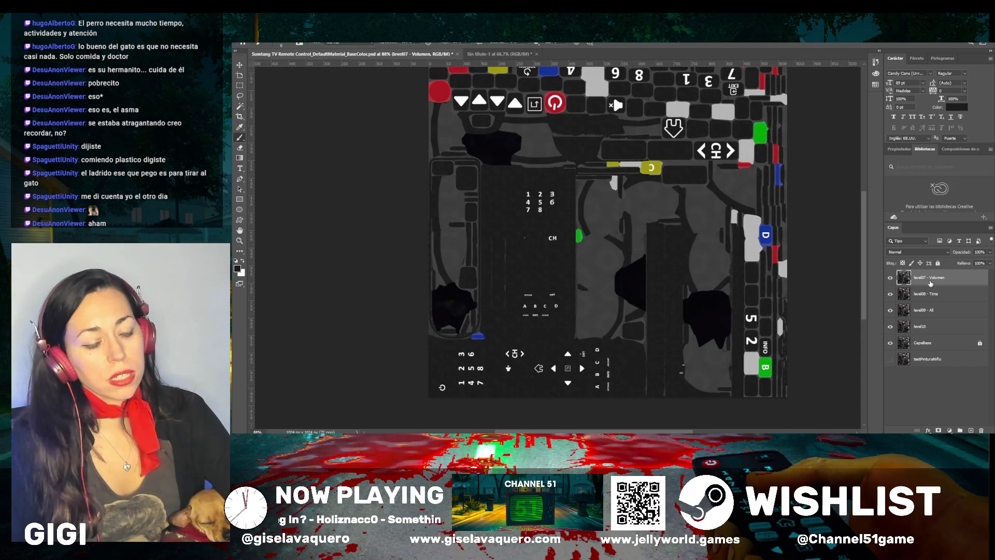
scroll(803, 248, "up", 1)
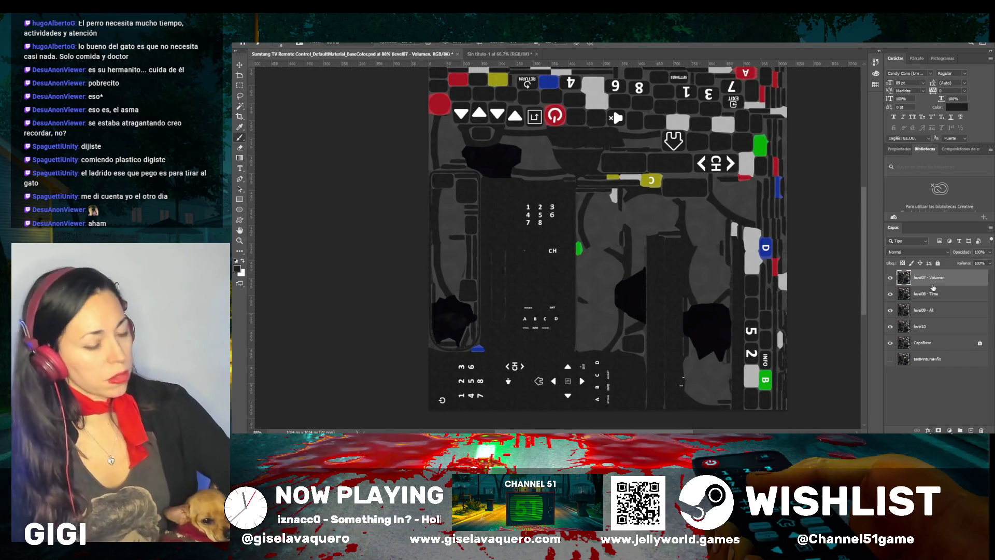
key("ctrl+j")
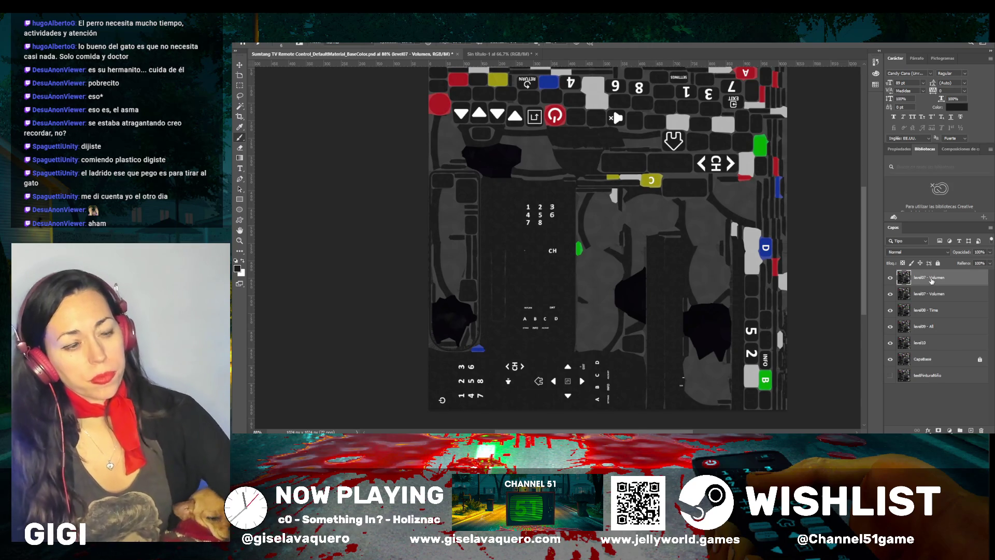
double_click(929, 277)
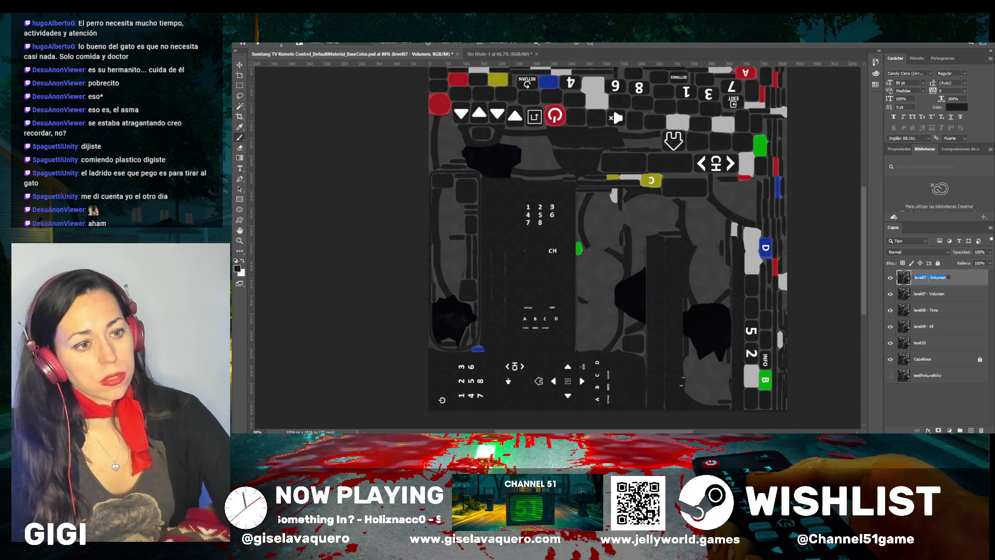
left_click(923, 277)
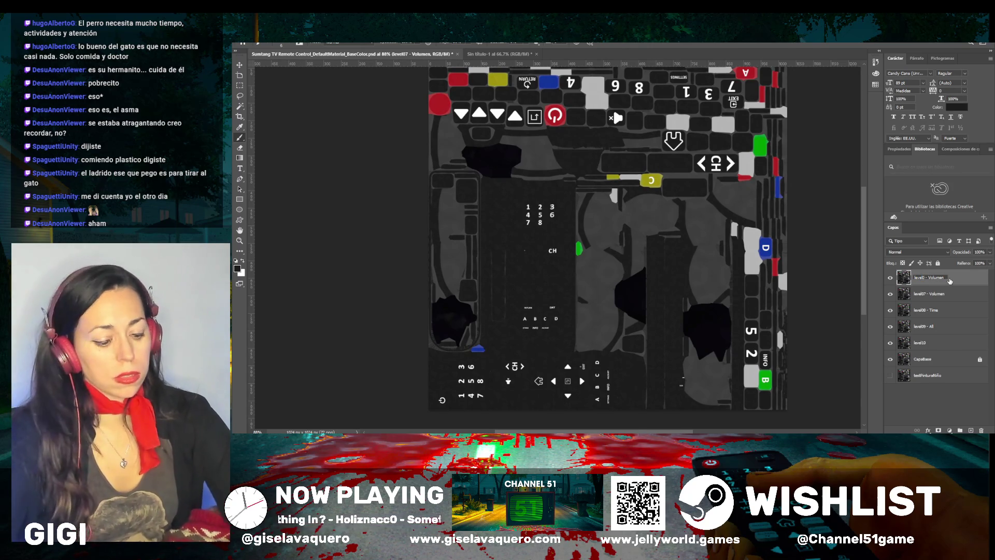
key("BackSpace")
type("6")
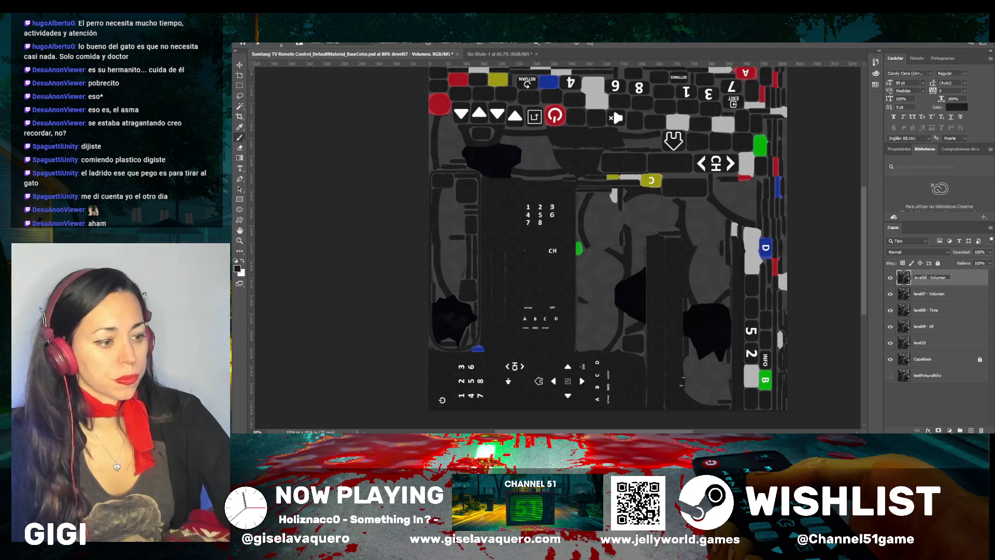
key("Return")
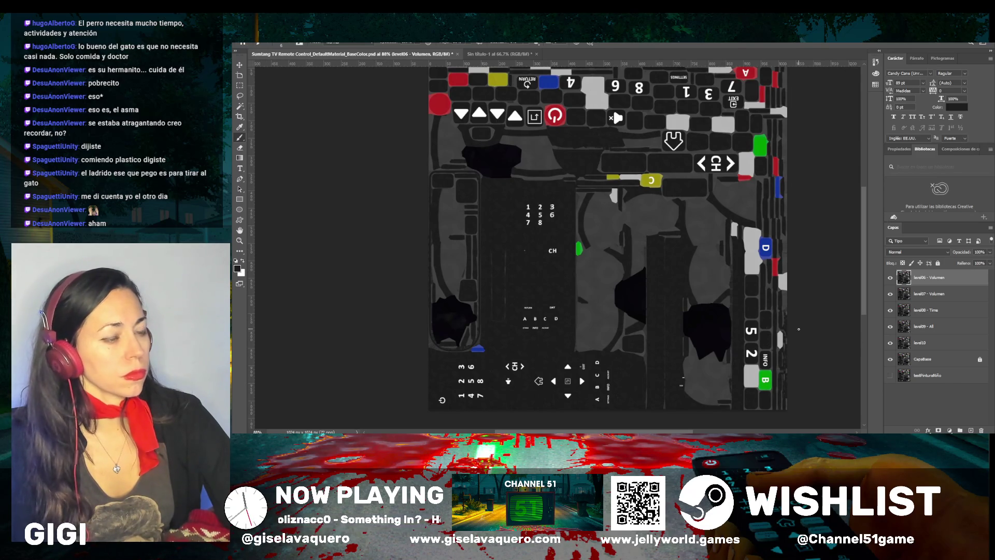
Rename the top layer from level06 - Volumen to level06 - Azul
double_click(936, 278)
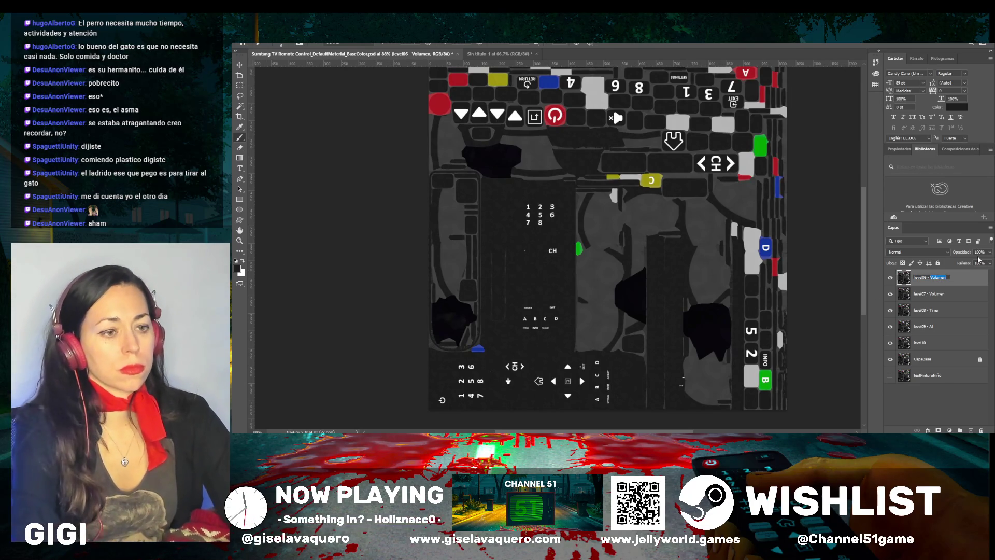
type("Azu")
key("Return")
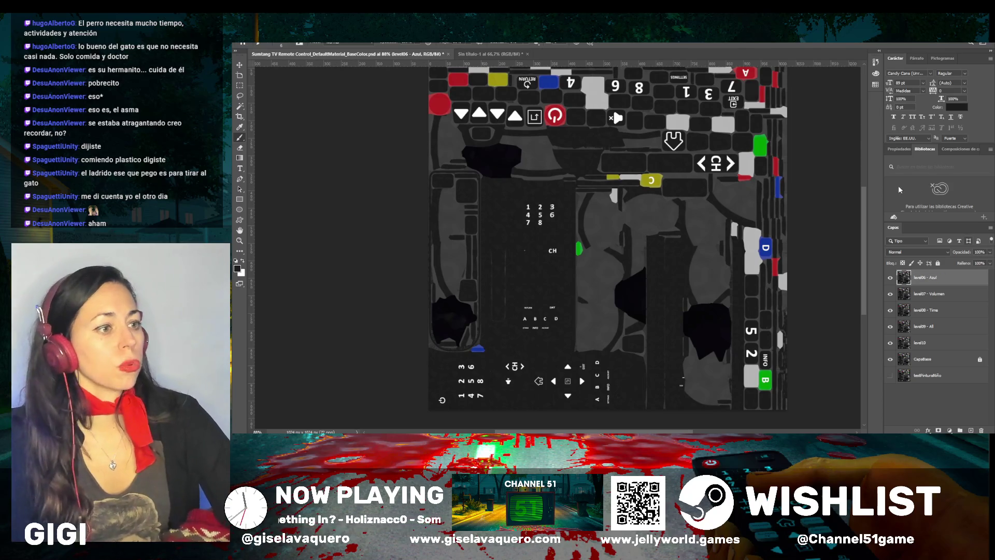
scroll(494, 216, "up", 2)
scroll(494, 217, "up", 1)
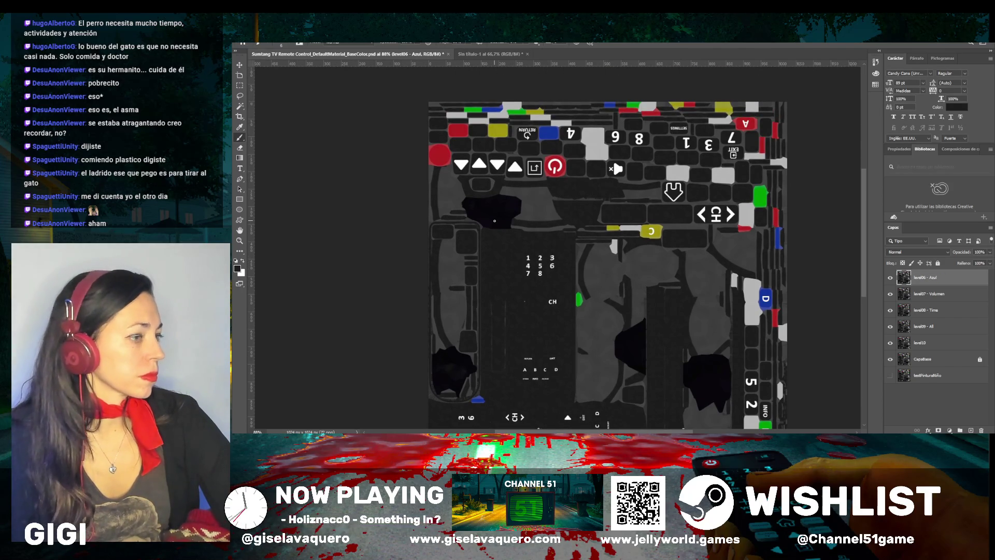
Zoom into the D button, sample the surrounding grey and brush dark grey over the D patch
scroll(790, 328, "up", 4)
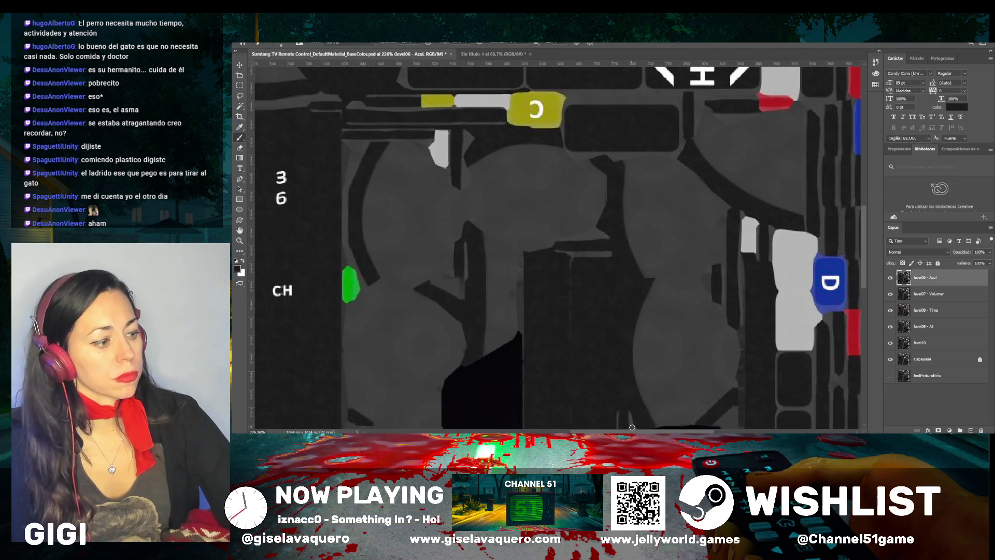
scroll(582, 316, "right", 4)
scroll(582, 315, "up", 3)
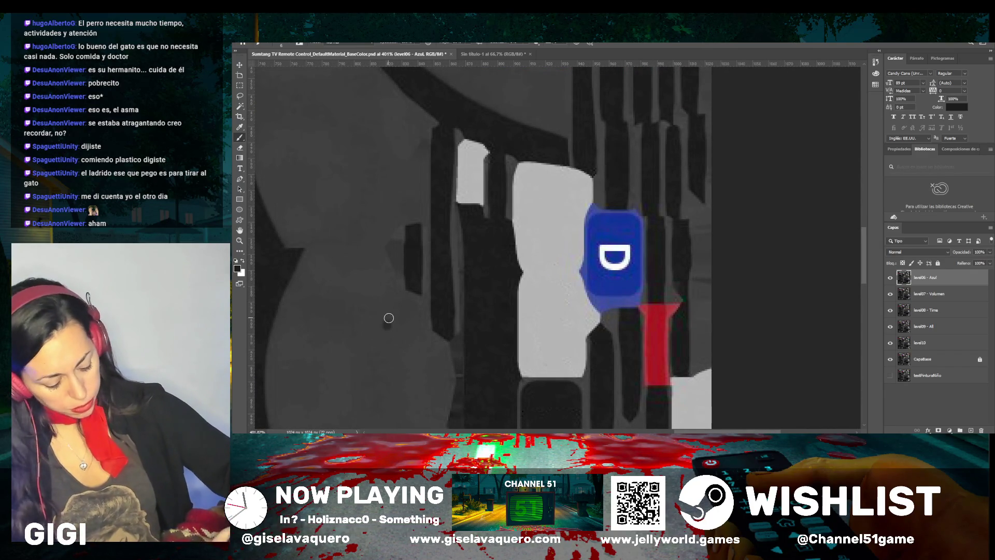
key("i")
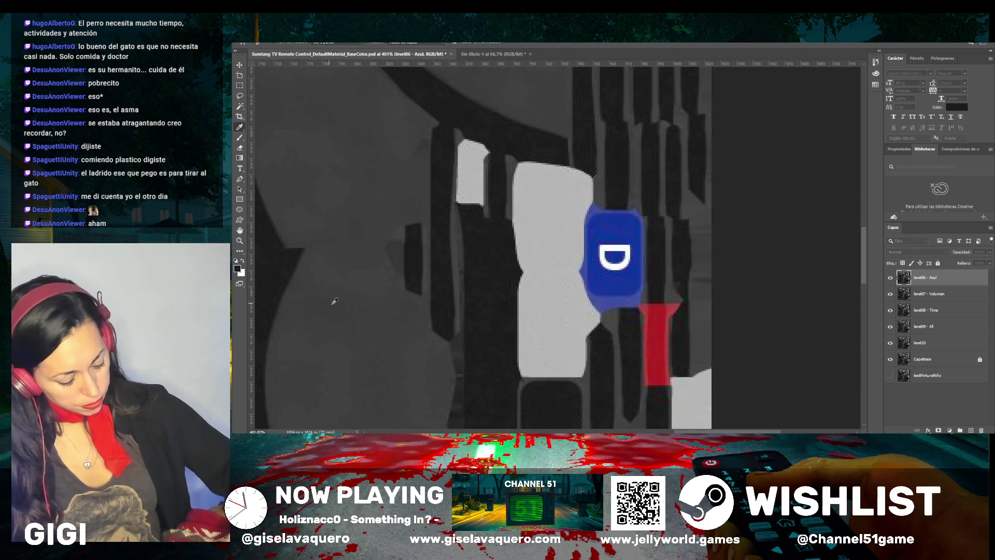
key("b")
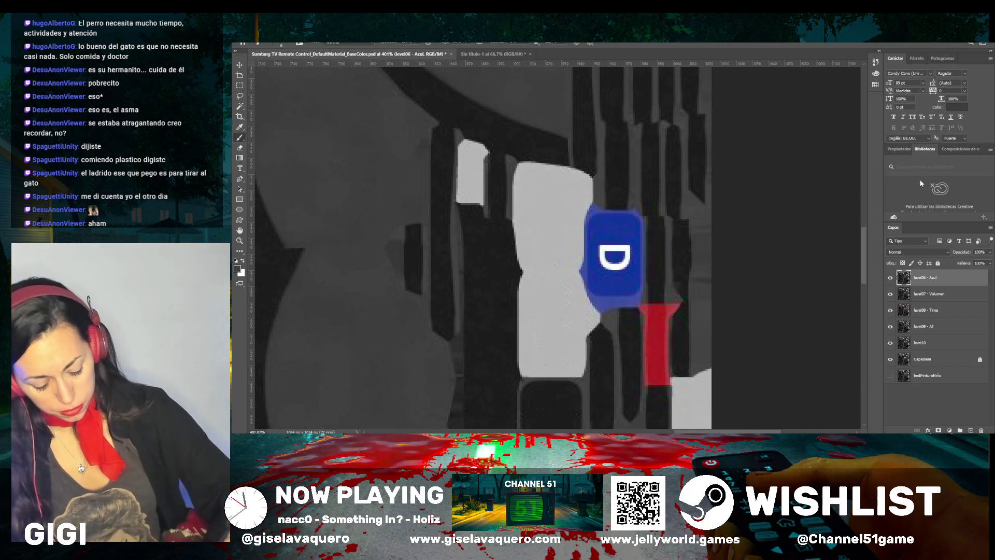
mouse_move(637, 235)
left_mouse_down()
mouse_move(615, 266)
mouse_move(604, 239)
mouse_move(599, 254)
mouse_move(600, 216)
mouse_move(606, 233)
mouse_move(614, 220)
mouse_move(577, 218)
mouse_move(560, 249)
mouse_move(624, 215)
mouse_move(655, 221)
mouse_move(662, 244)
mouse_move(646, 244)
mouse_move(650, 291)
mouse_move(659, 286)
mouse_move(662, 298)
mouse_move(658, 355)
mouse_move(646, 337)
mouse_move(630, 362)
mouse_move(609, 346)
mouse_move(582, 353)
mouse_move(560, 333)
mouse_move(558, 269)
mouse_move(564, 342)
mouse_move(660, 362)
mouse_move(583, 369)
left_mouse_up()
scroll(615, 219, "up", 5)
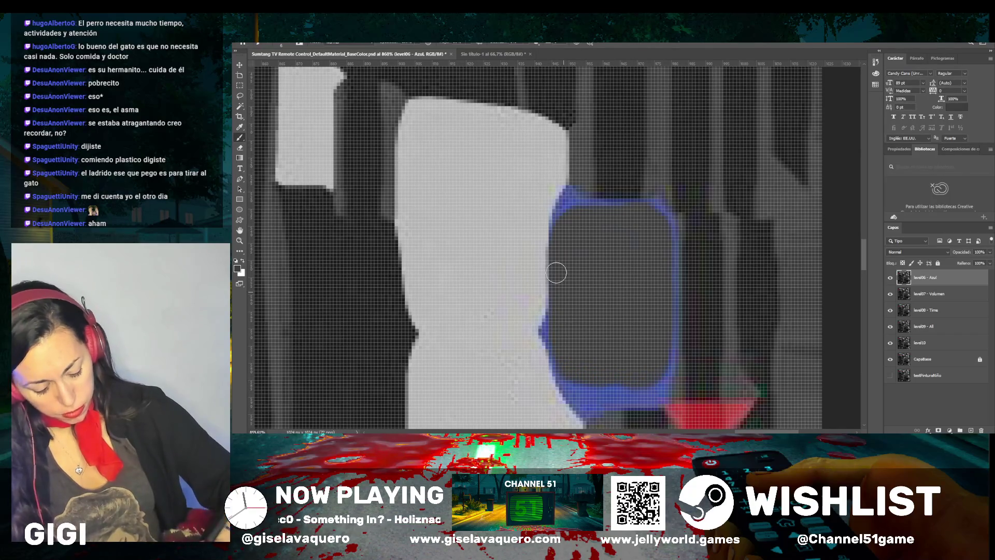
key("i")
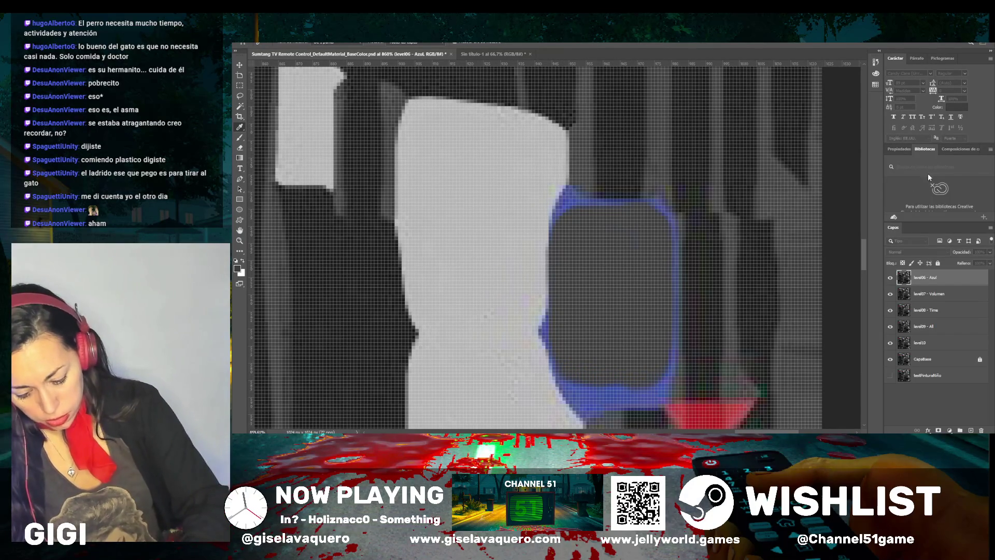
key("b")
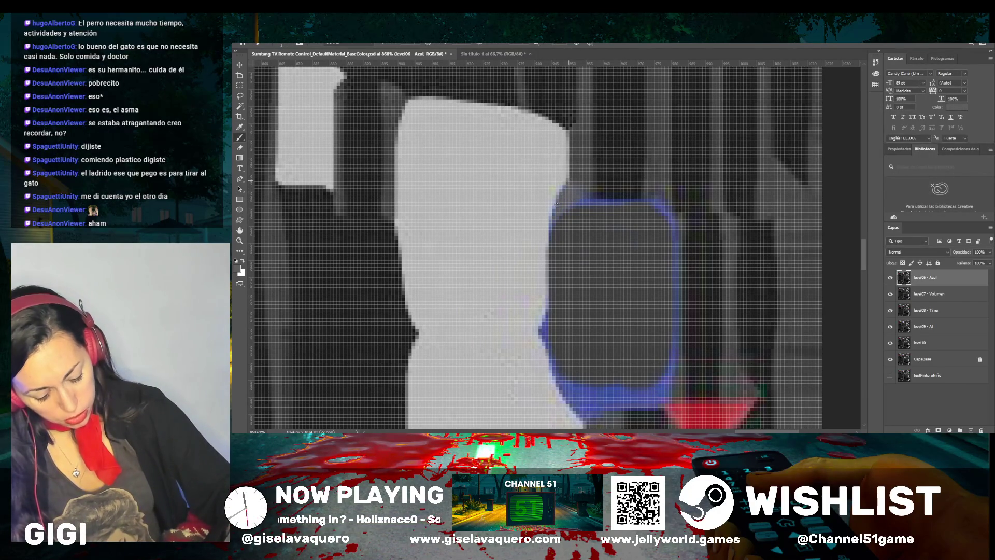
Brush grey along the leftover blue rim's edge and top trim of the D patch
scroll(570, 194, "up", 2)
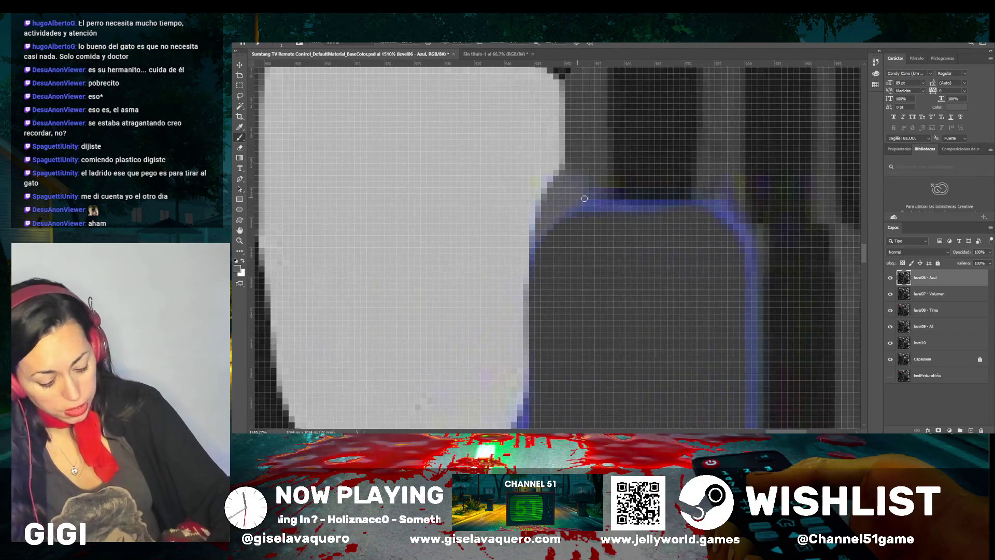
left_click_drag(552, 165, 532, 251)
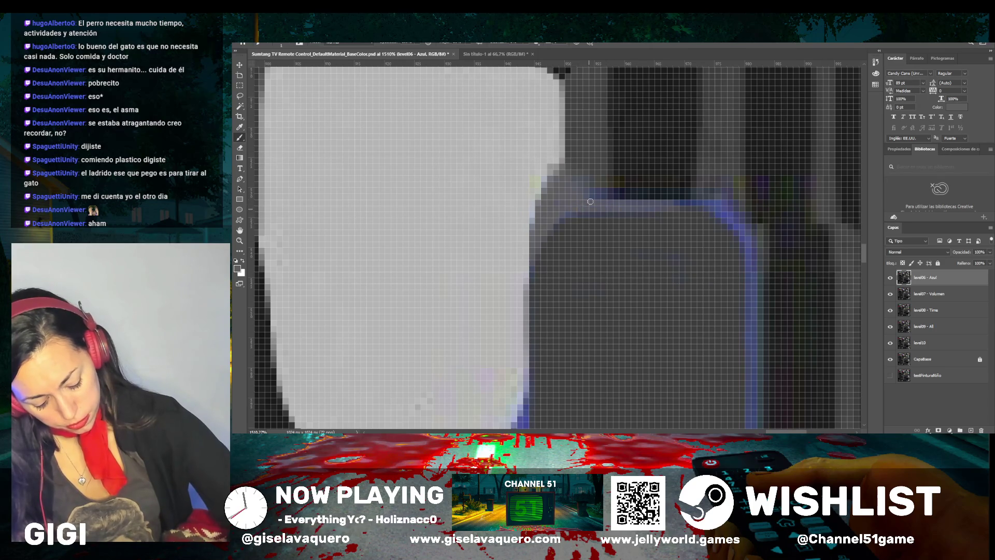
mouse_move(640, 203)
left_mouse_down()
mouse_move(584, 187)
mouse_move(587, 215)
left_mouse_up()
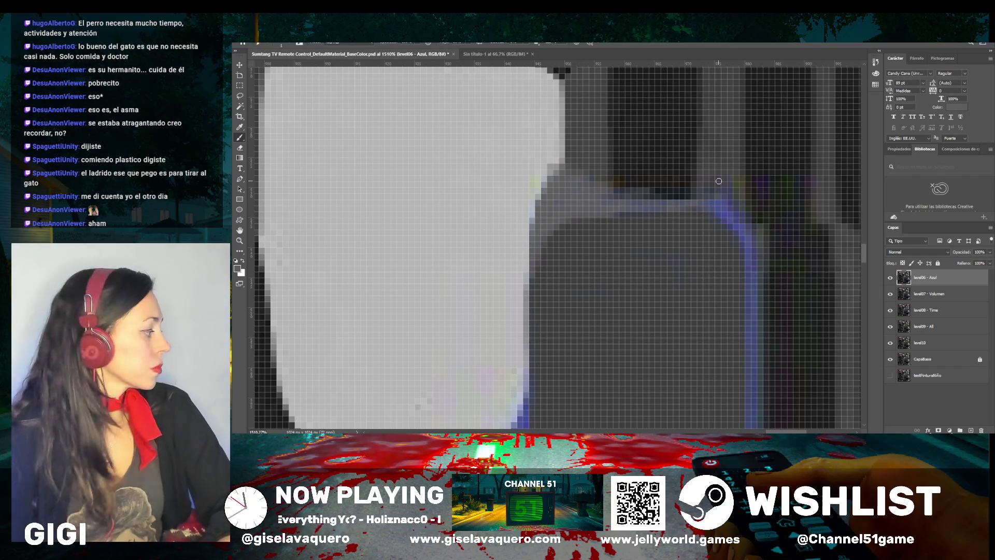
scroll(697, 176, "down", 3)
scroll(765, 245, "up", 4)
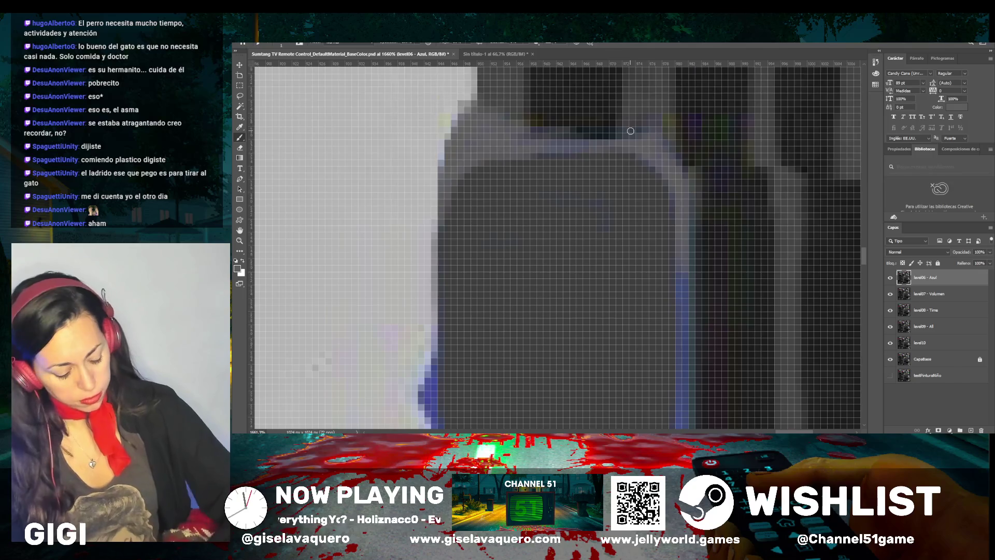
scroll(612, 151, "down", 3)
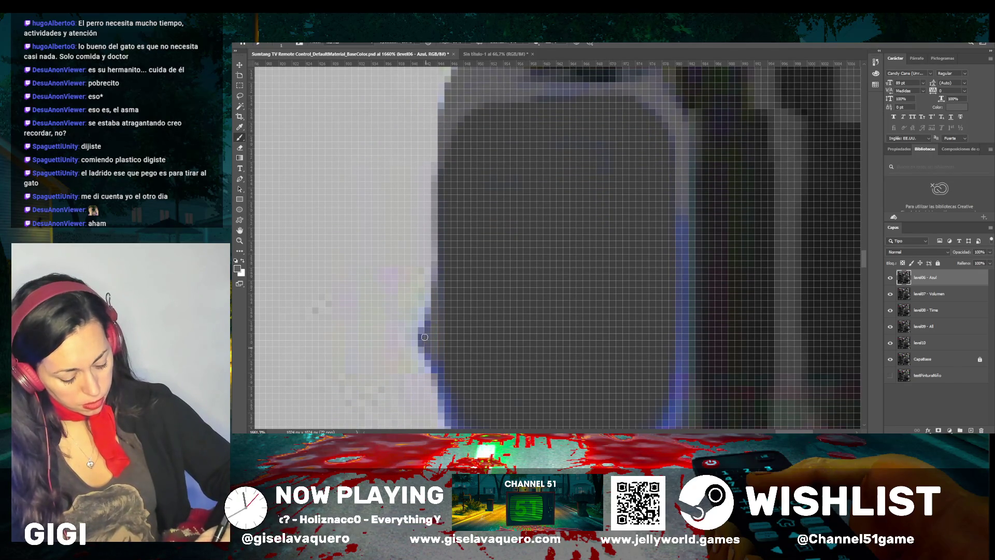
scroll(424, 333, "down", 6)
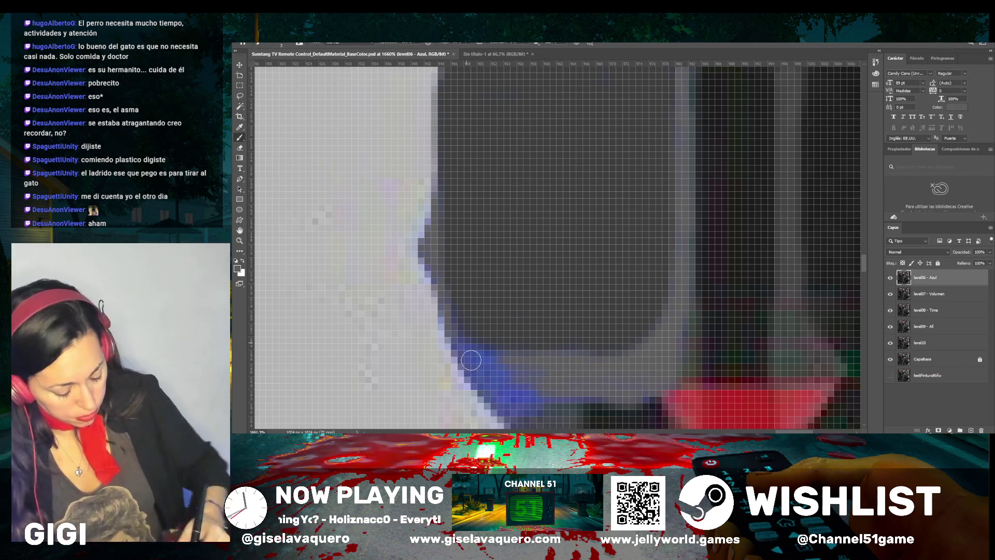
Paint grey over the lower blue fringe of the rounded button with the Brush tool
mouse_move(471, 360)
left_mouse_down()
mouse_move(467, 349)
mouse_move(519, 406)
mouse_move(517, 388)
left_mouse_up()
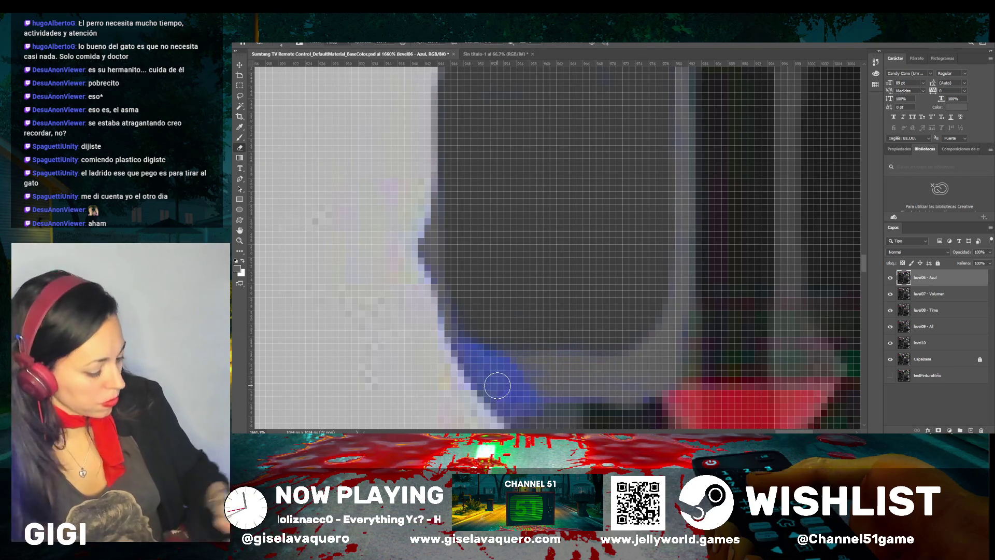
left_click(240, 138)
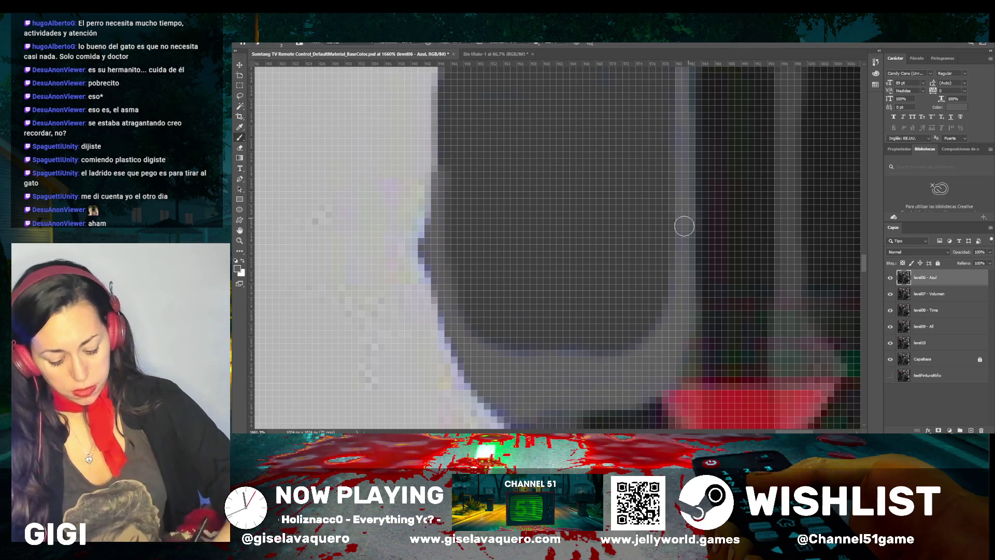
scroll(669, 275, "down", 5)
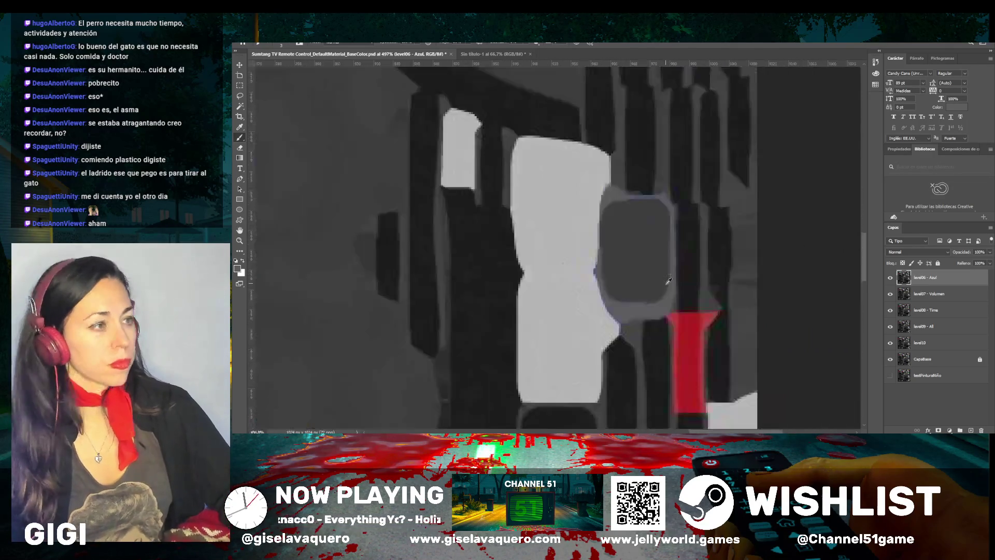
scroll(668, 280, "down", 2)
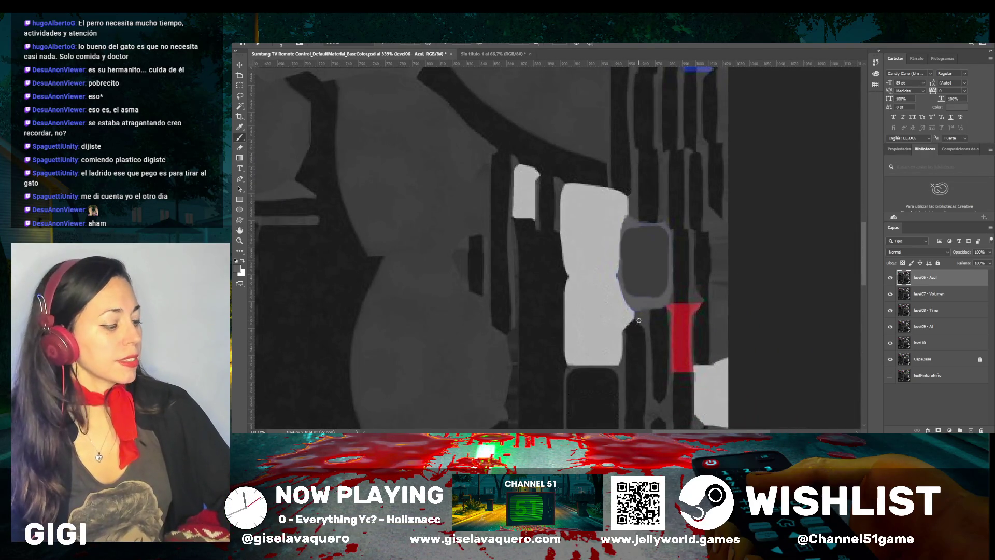
Zoom out and pan across the texture to find the next blue patch
scroll(639, 320, "up", 5)
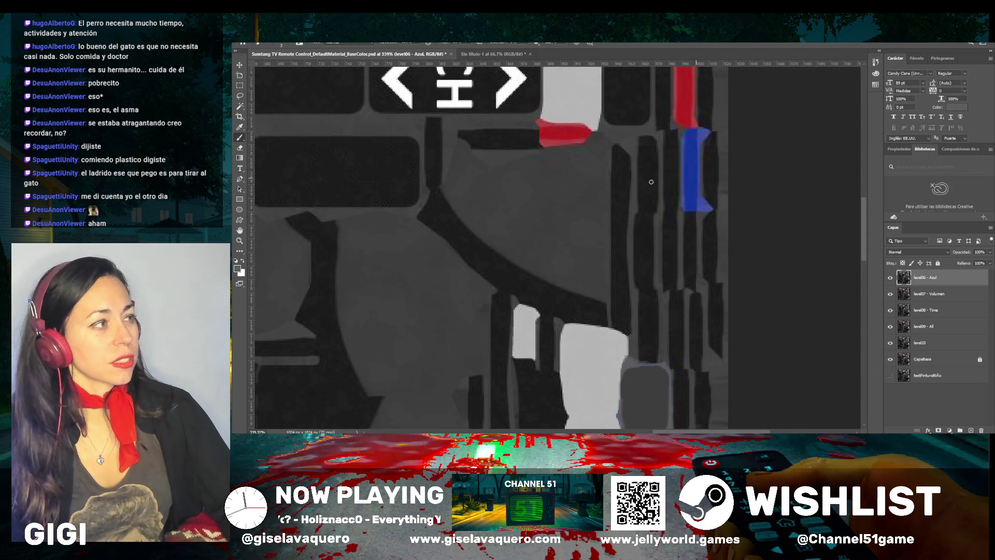
scroll(651, 182, "down", 2)
scroll(606, 234, "down", 2)
scroll(606, 320, "down", 3)
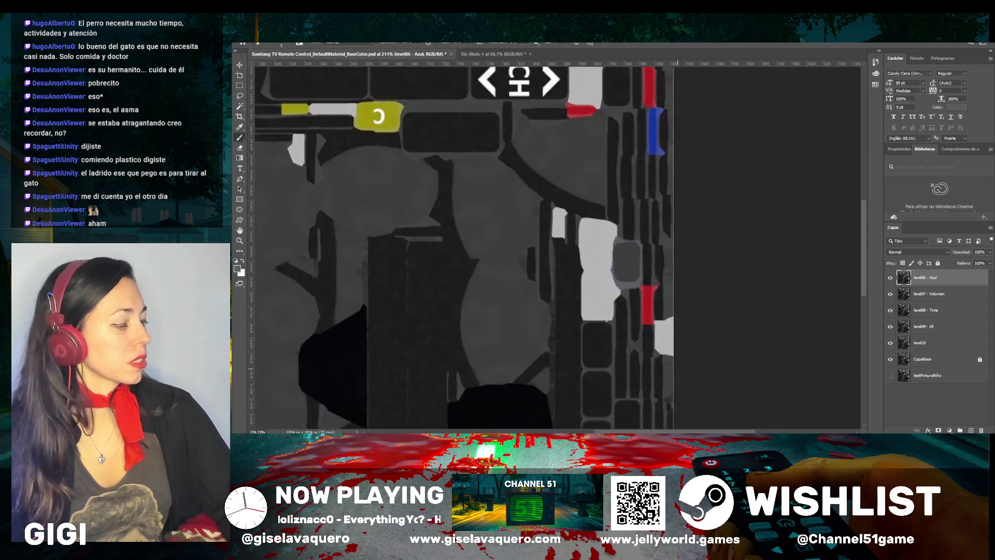
scroll(607, 320, "down", 2)
scroll(618, 260, "left", 8)
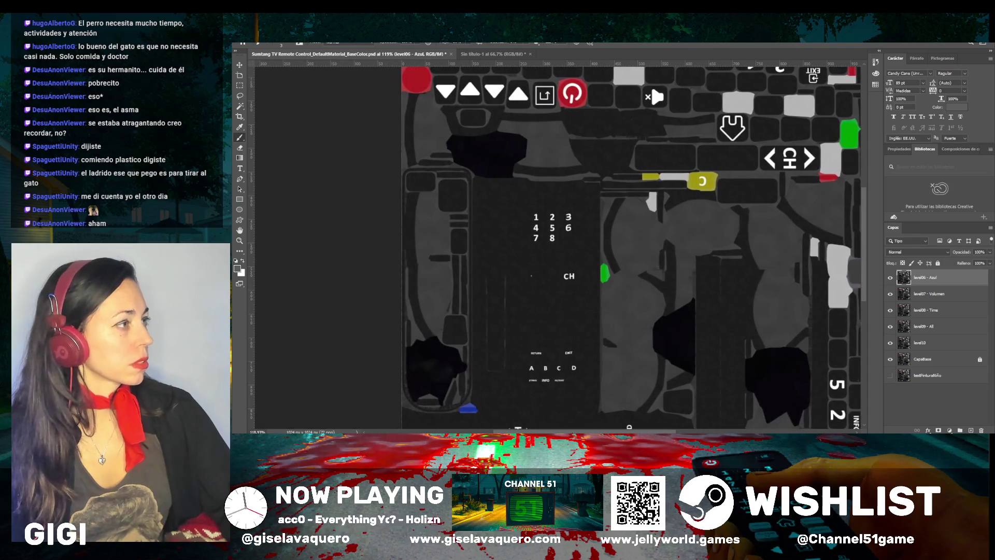
scroll(619, 261, "right", 4)
scroll(619, 261, "down", 2)
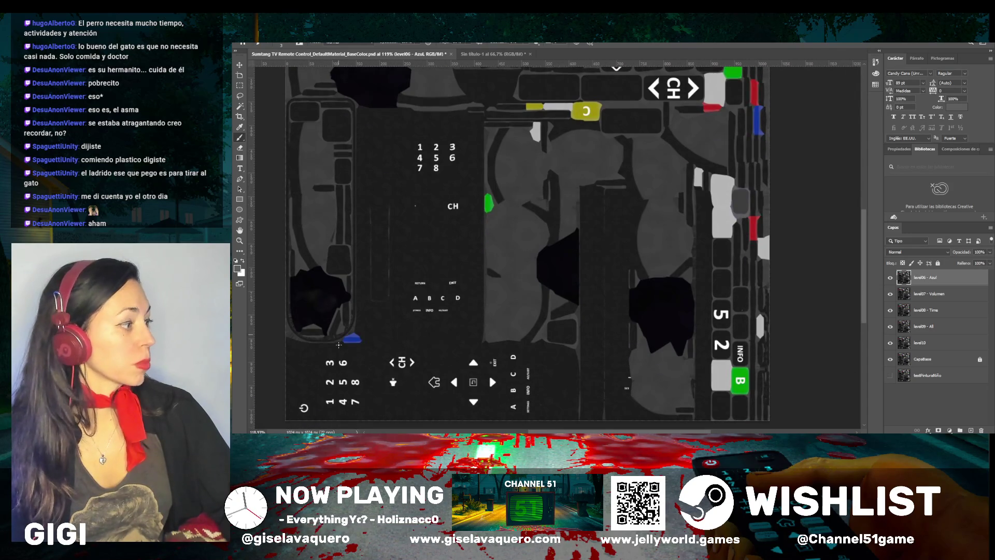
scroll(338, 345, "up", 4)
scroll(353, 334, "up", 4)
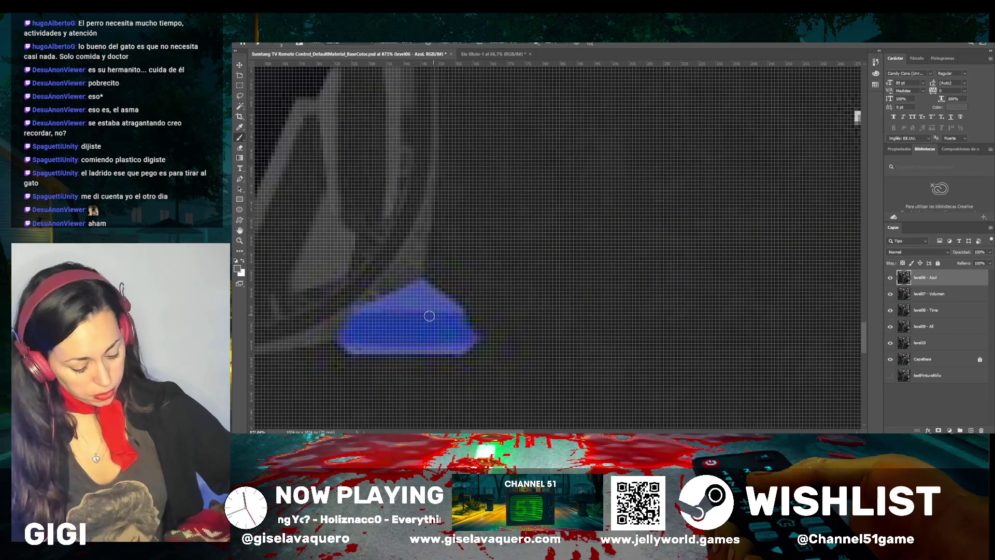
Brush grey over the blue patch below the ABCD labels, then swap colours and paint the remainder dark
mouse_move(451, 310)
left_mouse_down()
mouse_move(373, 304)
mouse_move(415, 288)
mouse_move(376, 305)
left_mouse_up()
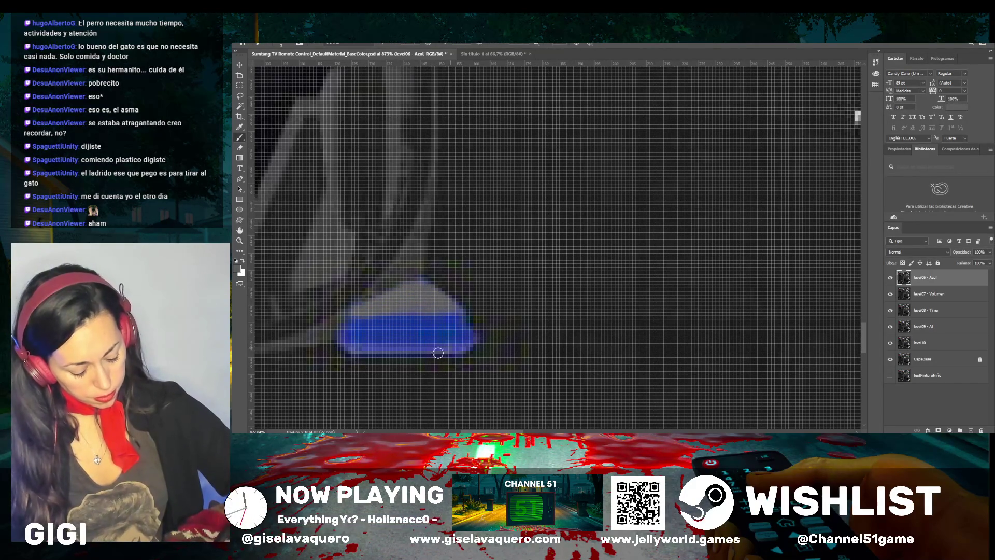
mouse_move(437, 349)
left_mouse_down()
mouse_move(365, 354)
mouse_move(460, 351)
left_mouse_up()
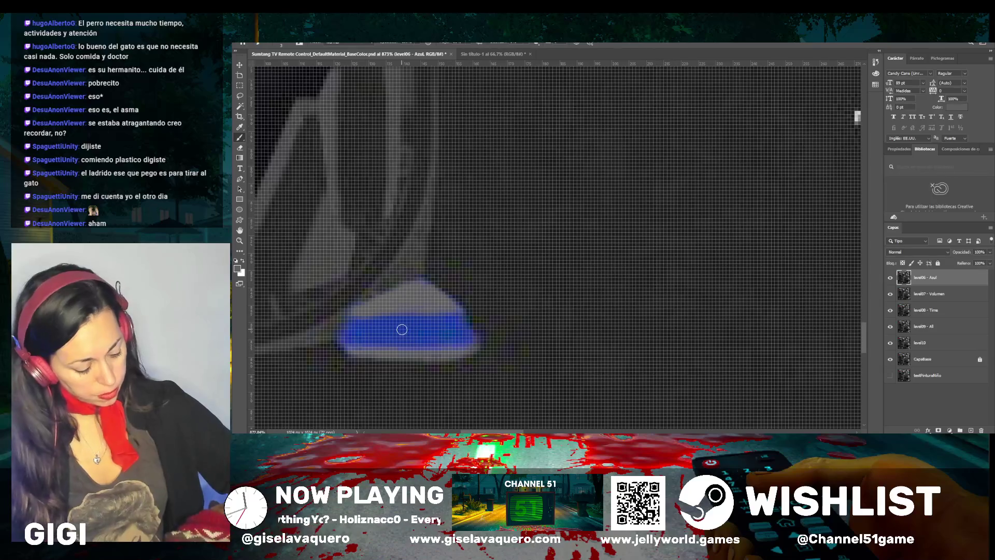
key("i")
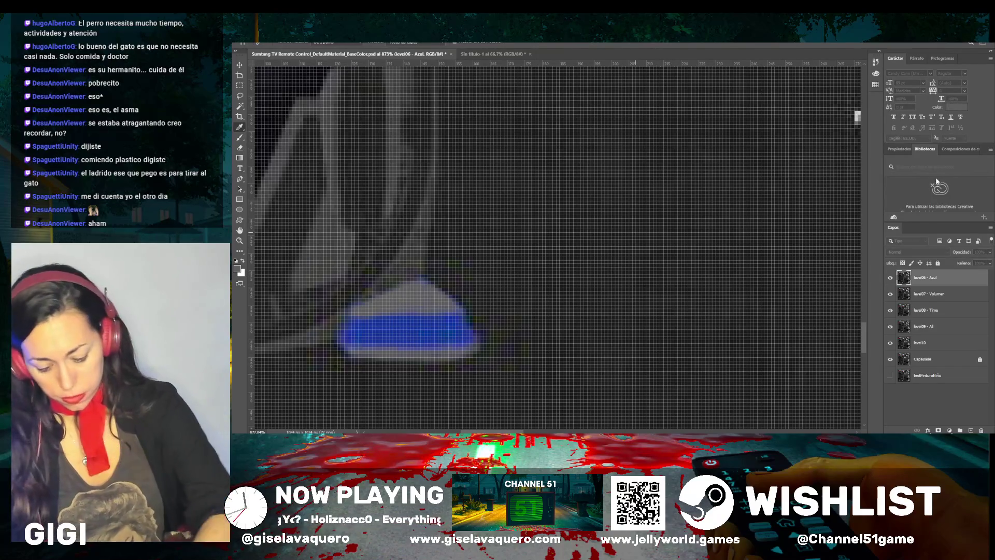
key("b")
key("x")
mouse_move(438, 336)
left_mouse_down()
mouse_move(454, 333)
mouse_move(378, 329)
mouse_move(382, 318)
mouse_move(421, 326)
mouse_move(452, 316)
mouse_move(347, 324)
mouse_move(344, 337)
mouse_move(358, 342)
mouse_move(347, 344)
mouse_move(373, 324)
mouse_move(413, 333)
mouse_move(386, 344)
mouse_move(449, 346)
mouse_move(476, 335)
mouse_move(471, 325)
mouse_move(495, 295)
mouse_move(451, 338)
left_mouse_up()
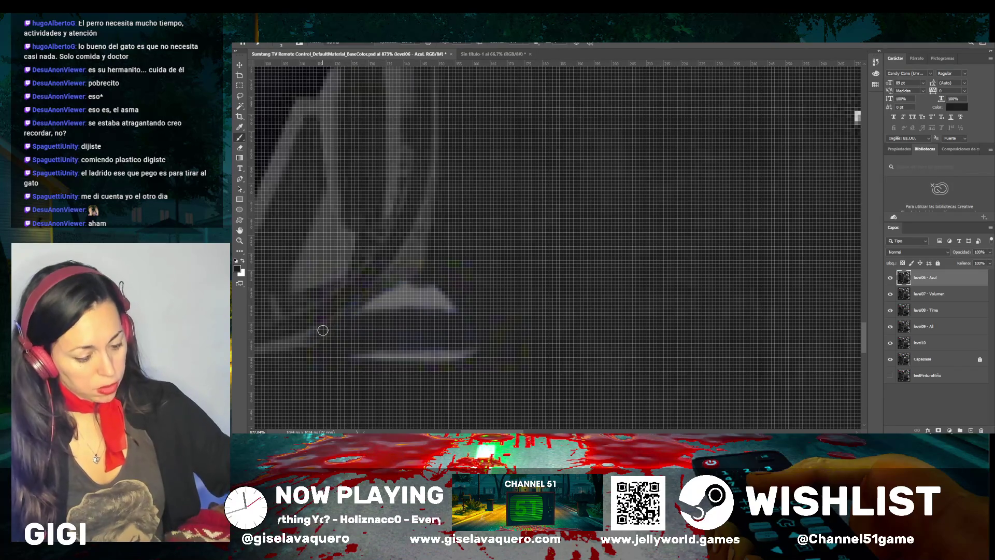
scroll(323, 330, "down", 3)
scroll(322, 330, "down", 5)
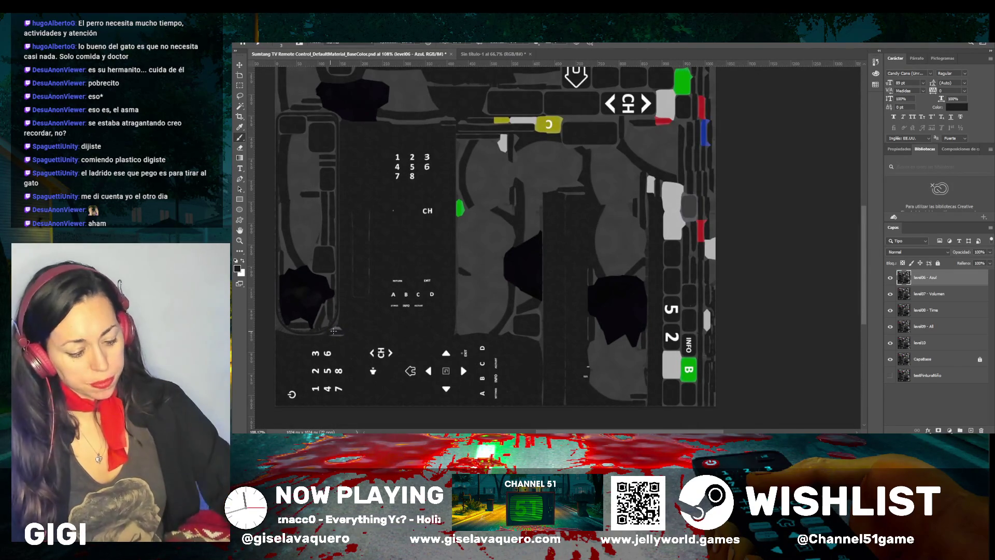
Darken the right edge, corners and interior of the blue strip under the red block
scroll(709, 215, "up", 4)
scroll(708, 215, "up", 6)
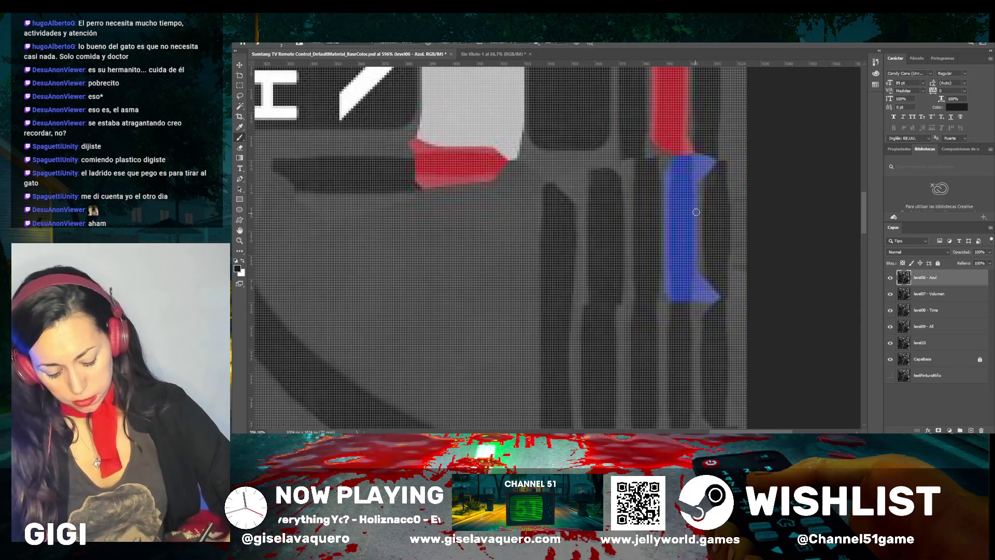
left_click_drag(696, 212, 698, 243)
mouse_move(710, 162)
left_mouse_down()
mouse_move(709, 174)
mouse_move(706, 153)
left_mouse_up()
mouse_move(712, 266)
left_mouse_down()
mouse_move(716, 301)
mouse_move(698, 280)
left_mouse_up()
mouse_move(686, 182)
left_mouse_down()
mouse_move(687, 263)
mouse_move(674, 303)
mouse_move(669, 282)
mouse_move(680, 296)
left_mouse_up()
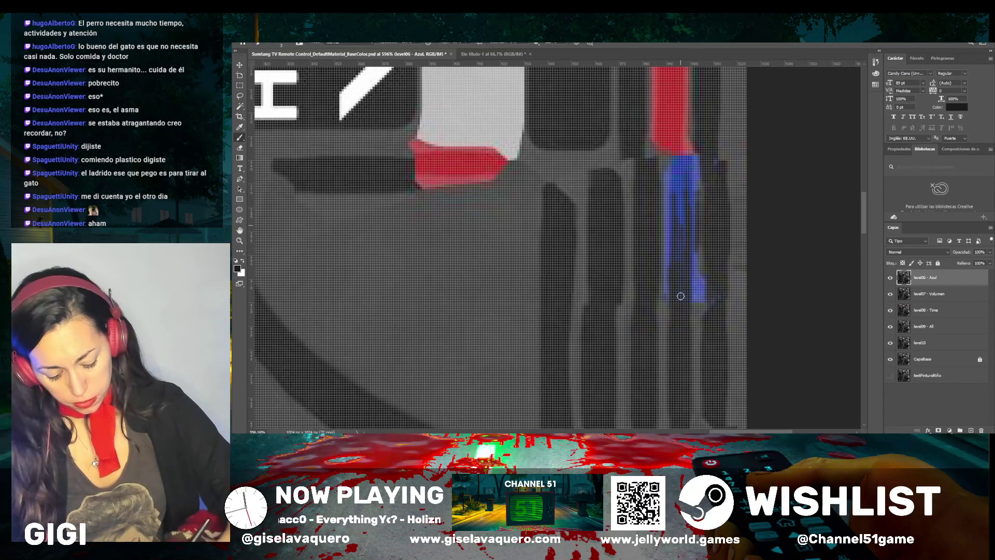
left_click_drag(672, 171, 677, 173)
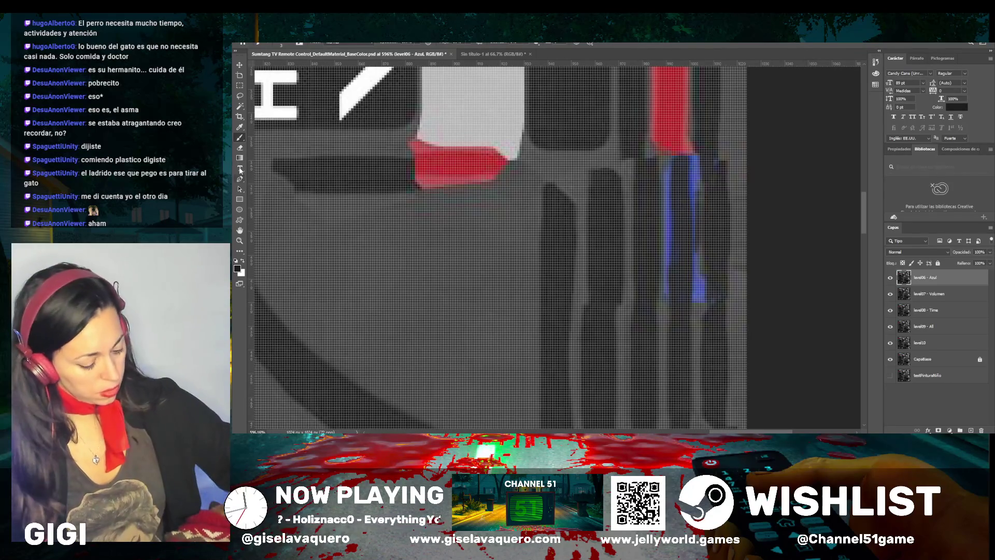
Sample the surrounding grey with the Eyedropper and paint out the rest of the strip
left_click(240, 127)
left_click(700, 335)
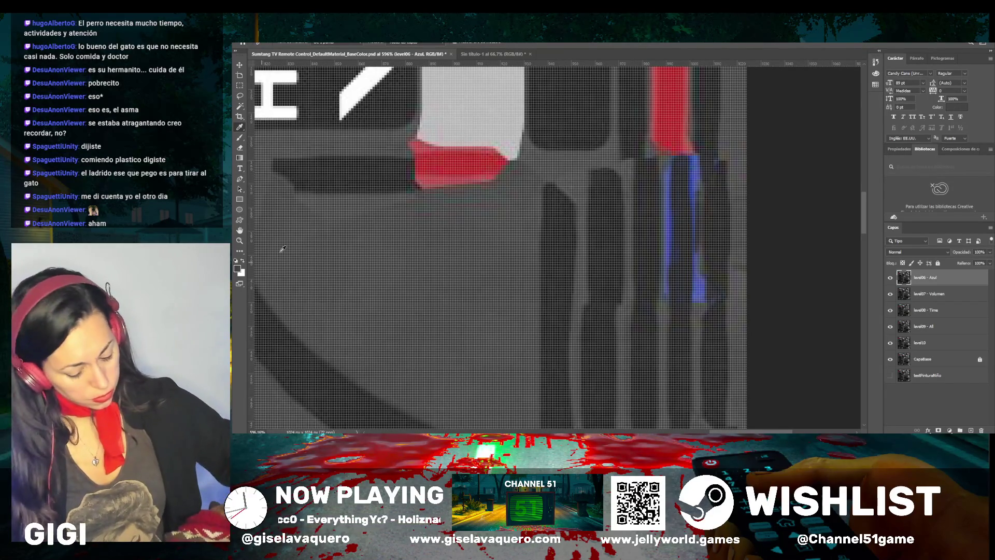
left_click(243, 138)
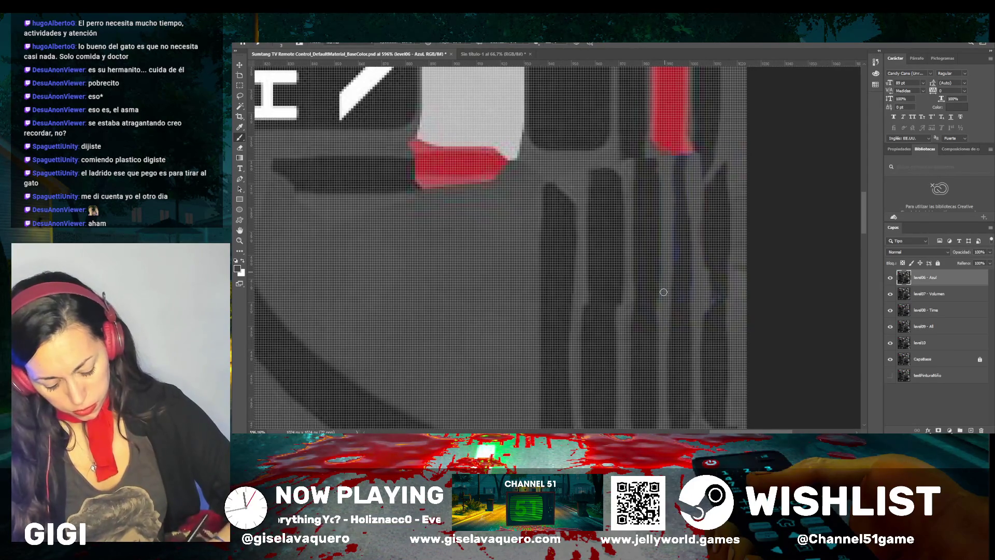
scroll(658, 146, "up", 1)
scroll(655, 171, "up", 1)
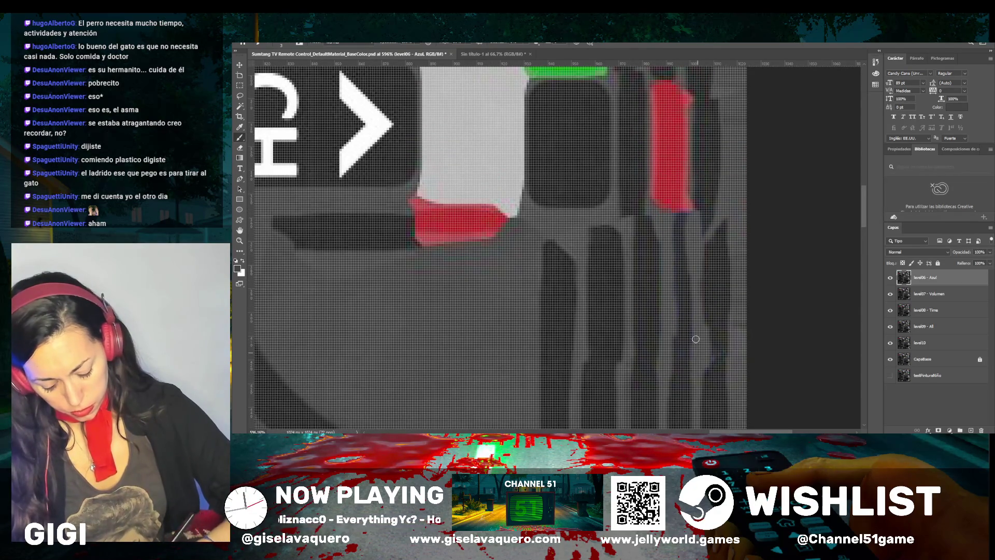
scroll(696, 194, "down", 1)
scroll(696, 193, "down", 3)
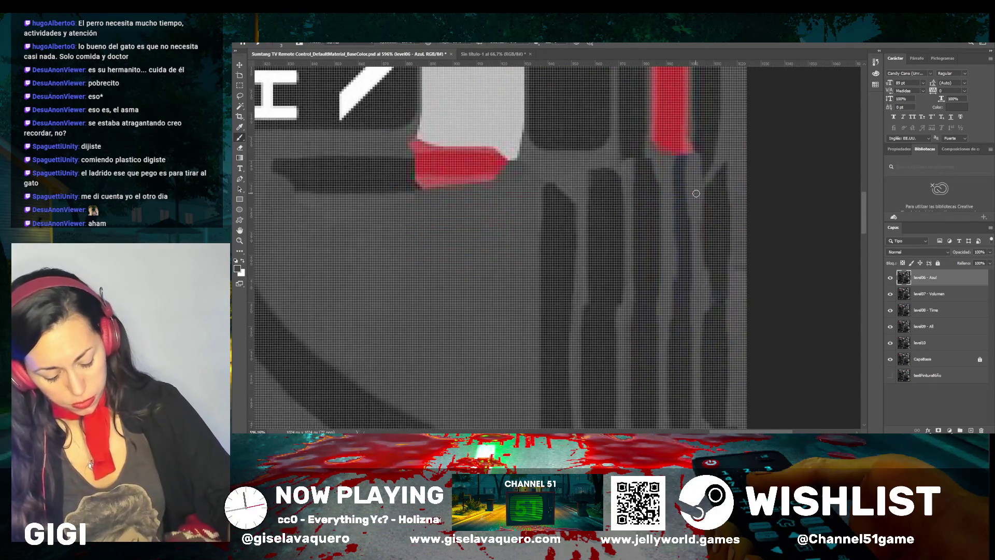
scroll(695, 193, "down", 4)
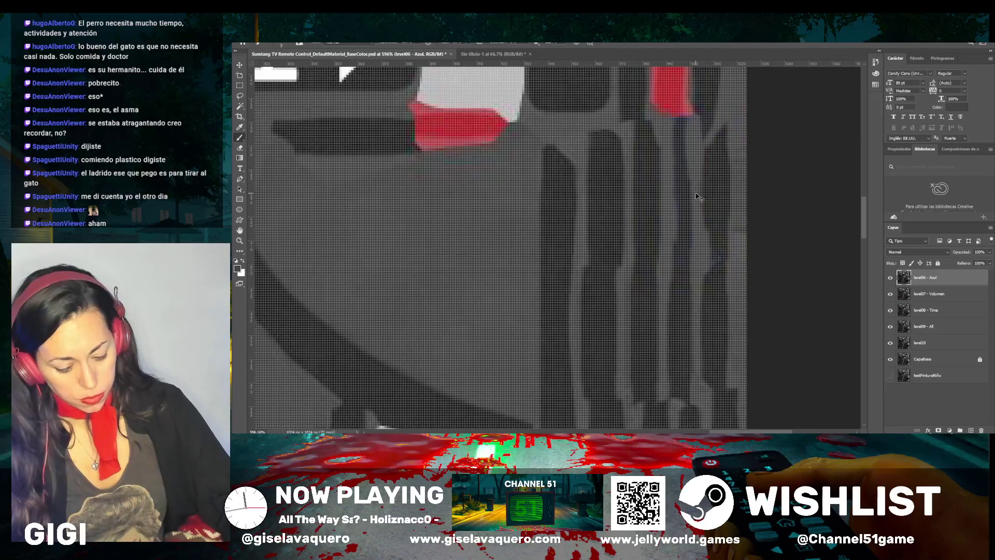
scroll(696, 192, "down", 5)
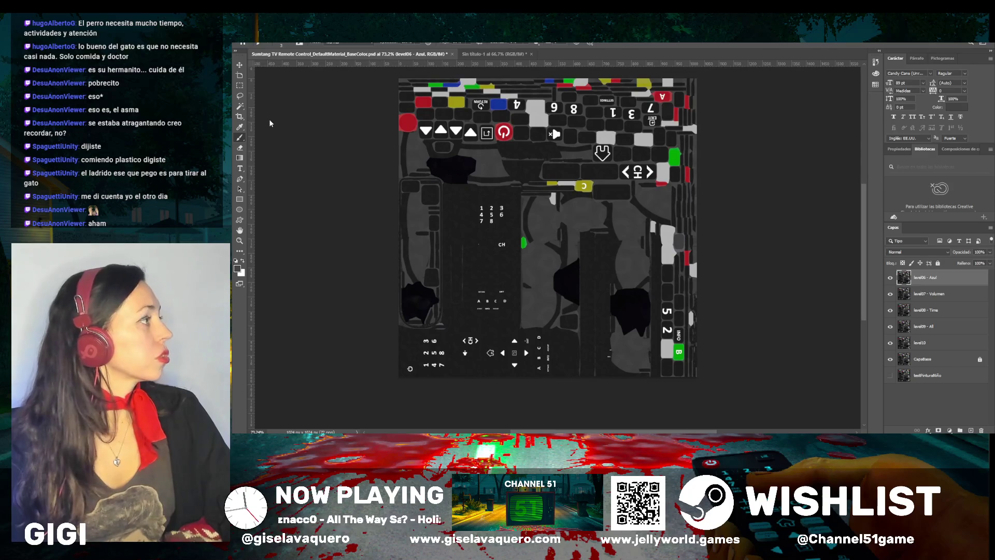
Save the repainted remote texture PSD with Ctrl+S
key("ctrl+s")
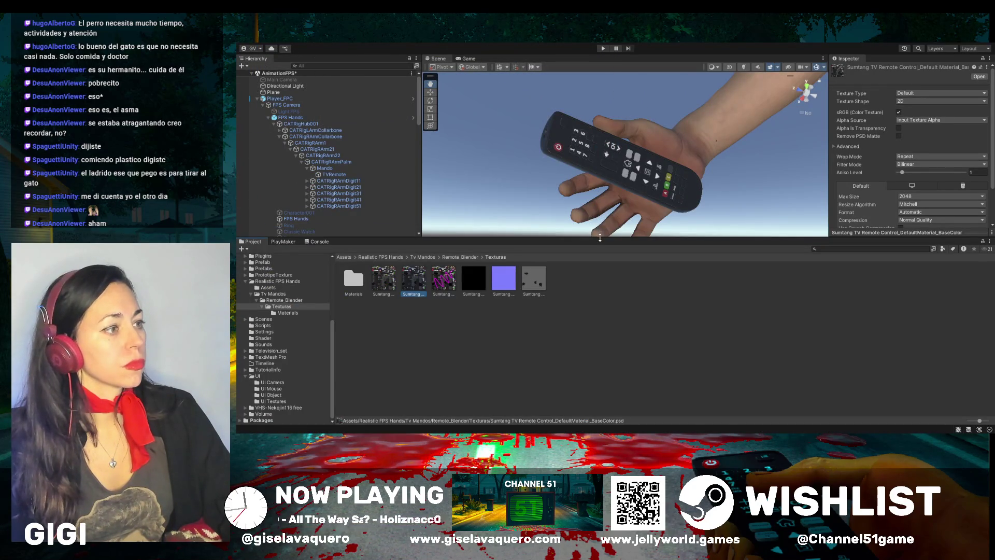
Enlarge the Scene view and orbit around the hand-held remote to inspect its buttons
left_click_drag(595, 238, 595, 377)
mouse_move(597, 296)
left_mouse_down()
mouse_move(688, 323)
mouse_move(740, 281)
left_mouse_up()
scroll(740, 281, "up", 6)
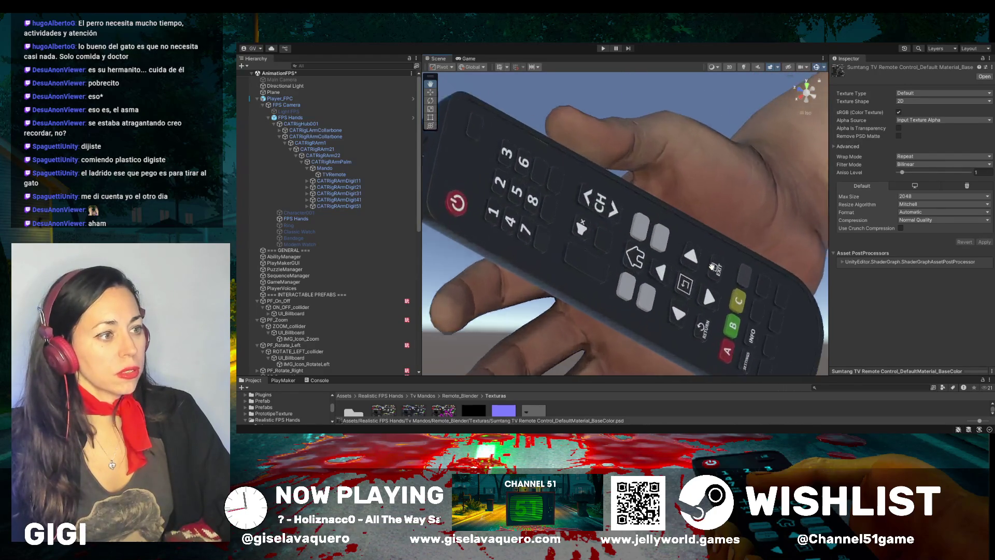
mouse_move(602, 267)
left_mouse_down()
mouse_move(596, 228)
mouse_move(553, 259)
mouse_move(690, 180)
mouse_move(614, 225)
mouse_move(589, 305)
mouse_move(534, 238)
left_mouse_up()
scroll(543, 265, "up", 4)
Switch to the Game view, enlarge the project assets area and open the Animation window
left_click(468, 59)
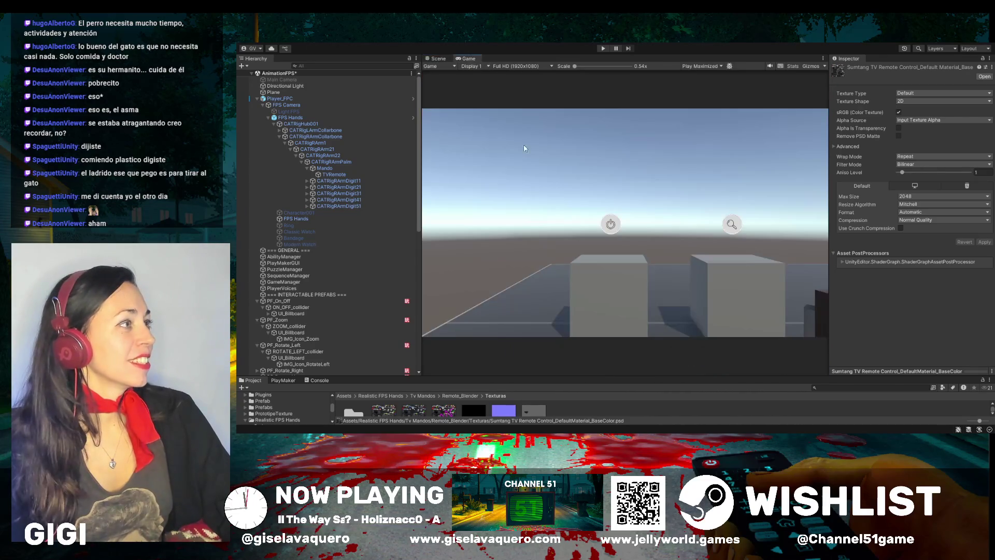
mouse_move(539, 377)
left_mouse_down()
mouse_move(564, 213)
mouse_move(574, 237)
left_mouse_up()
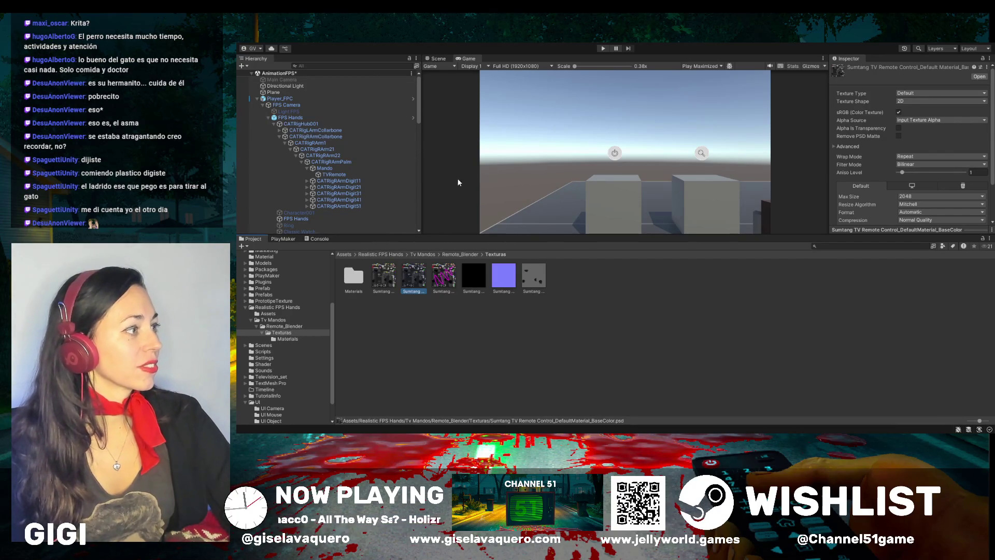
left_click(563, 189)
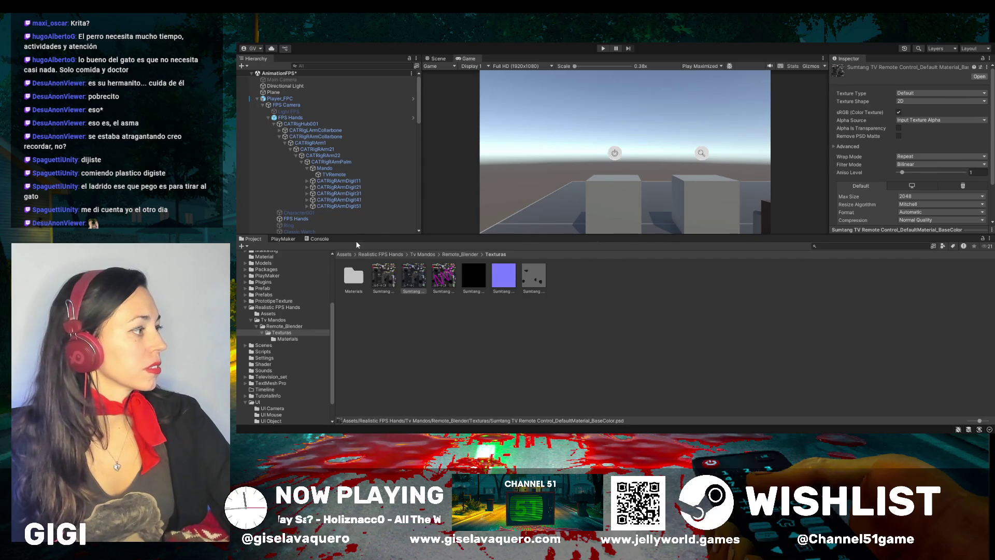
key("ctrl+6")
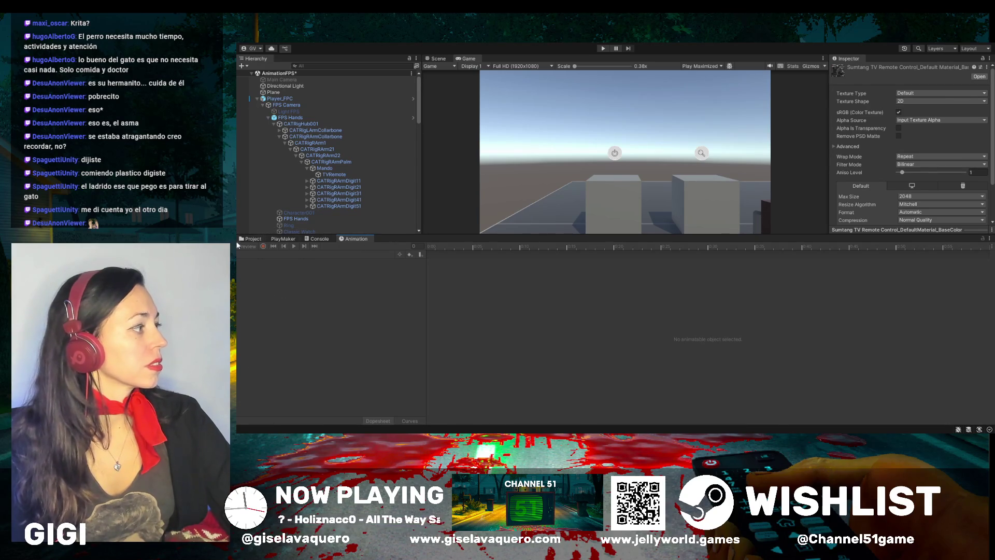
Select the FPS Hands object and choose the Blue_Spectrum animation clip
left_click(279, 99)
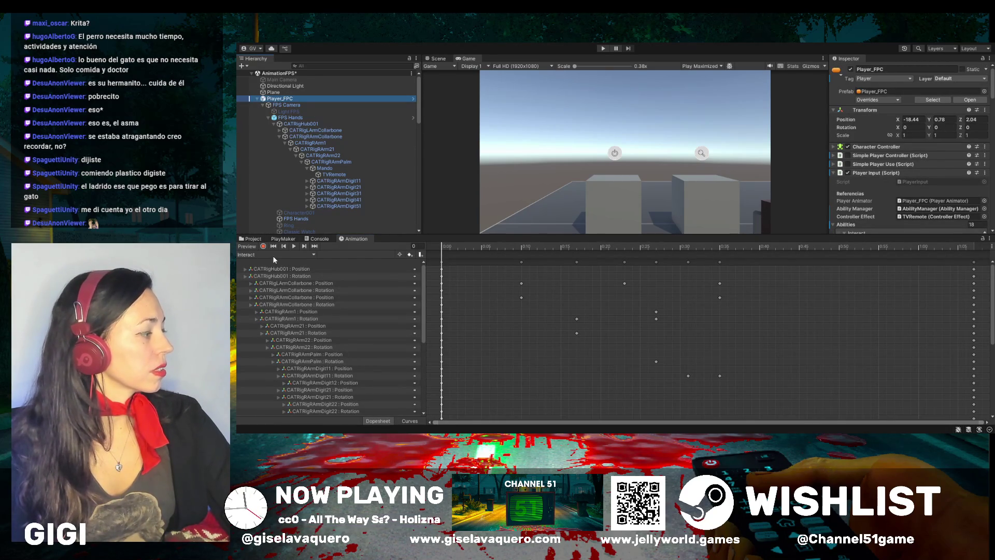
left_click(298, 118)
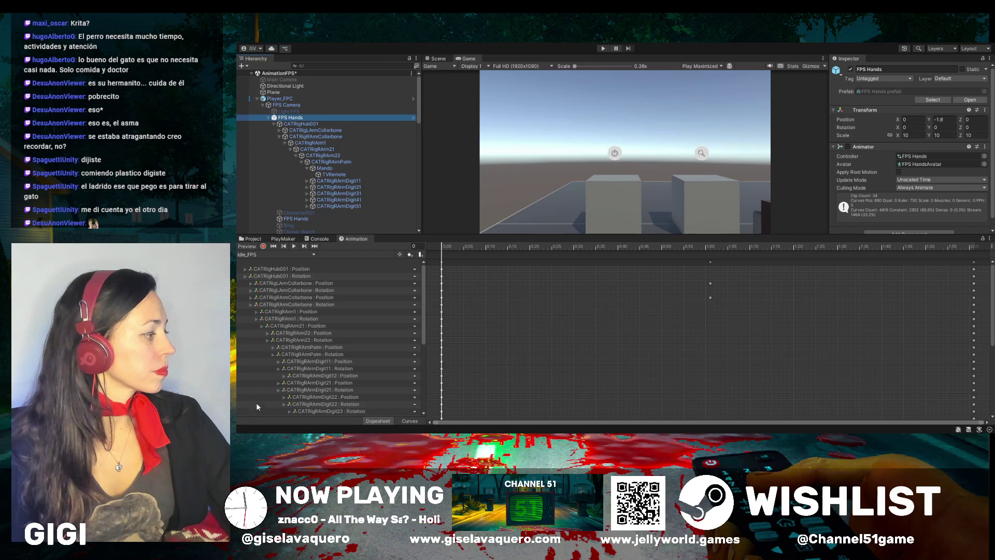
left_click(262, 255)
left_click(254, 131)
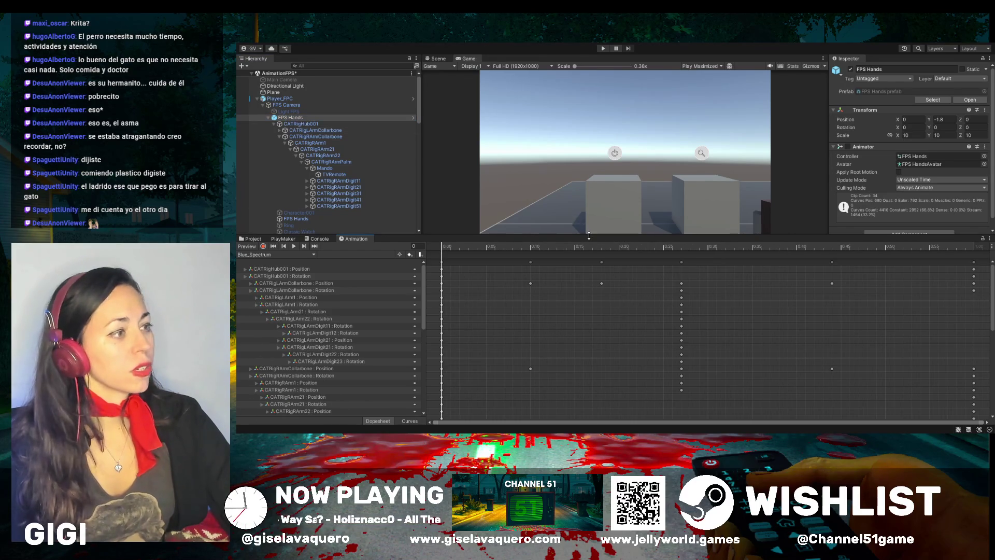
Play and stop the Blue_Spectrum preview, then scrub to around frame 19
left_click_drag(571, 236, 581, 343)
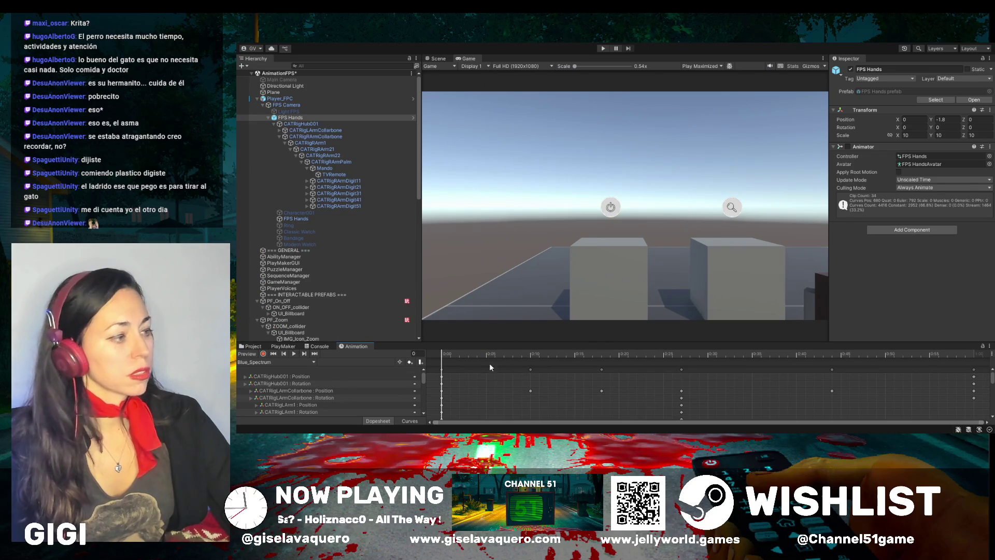
left_click(293, 354)
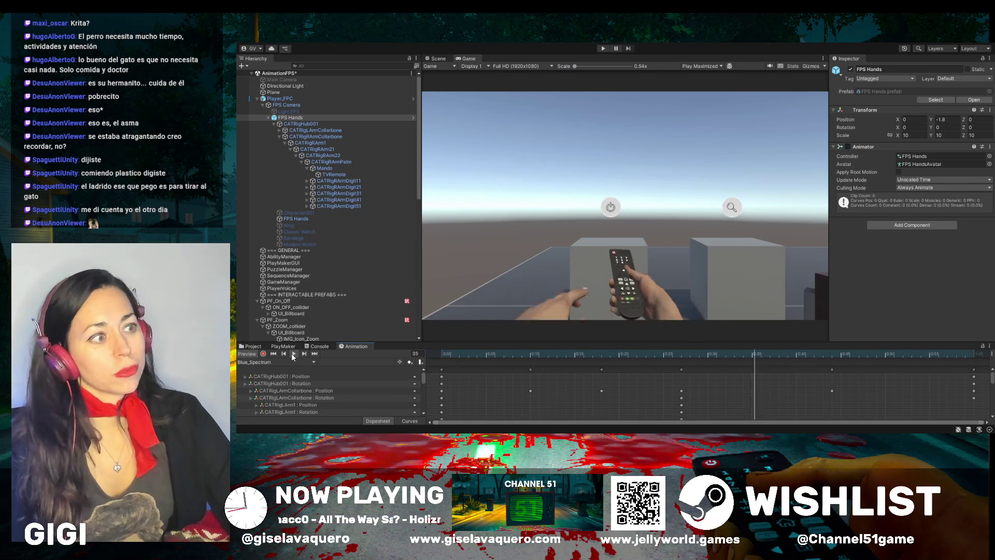
left_click(294, 356)
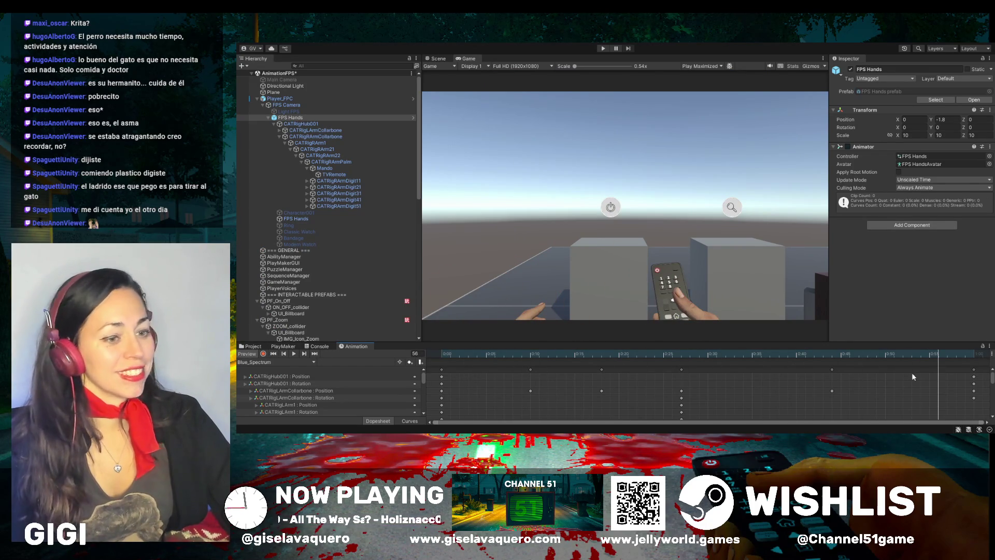
mouse_move(570, 354)
left_mouse_down()
mouse_move(609, 367)
mouse_move(447, 355)
mouse_move(689, 364)
mouse_move(638, 378)
left_mouse_up()
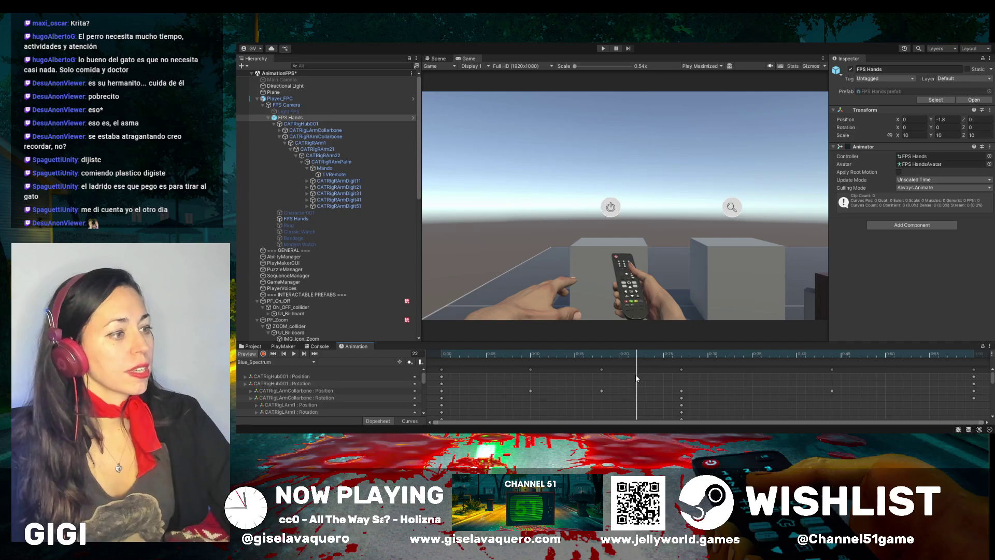
scroll(622, 242, "up", 4)
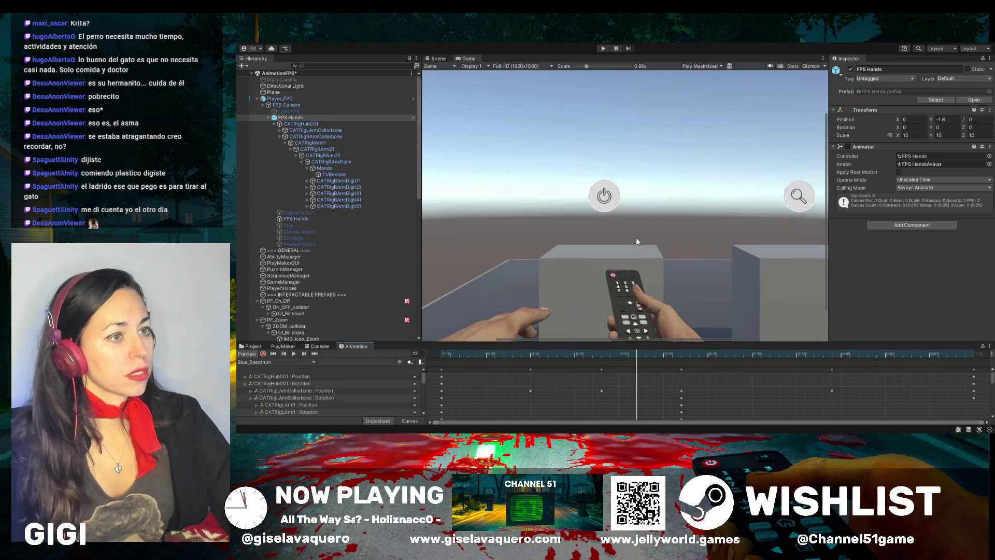
scroll(820, 219, "up", 2)
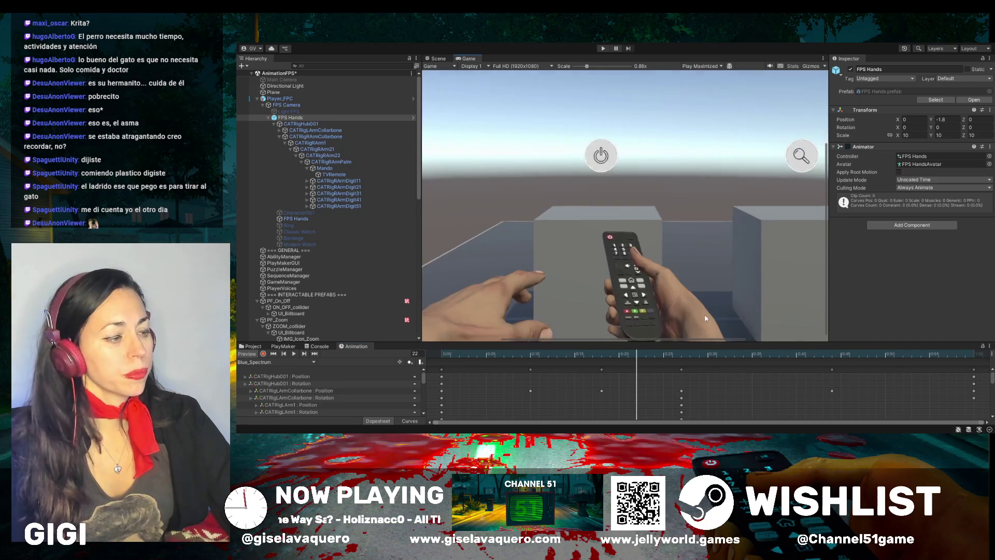
scroll(704, 318, "up", 4)
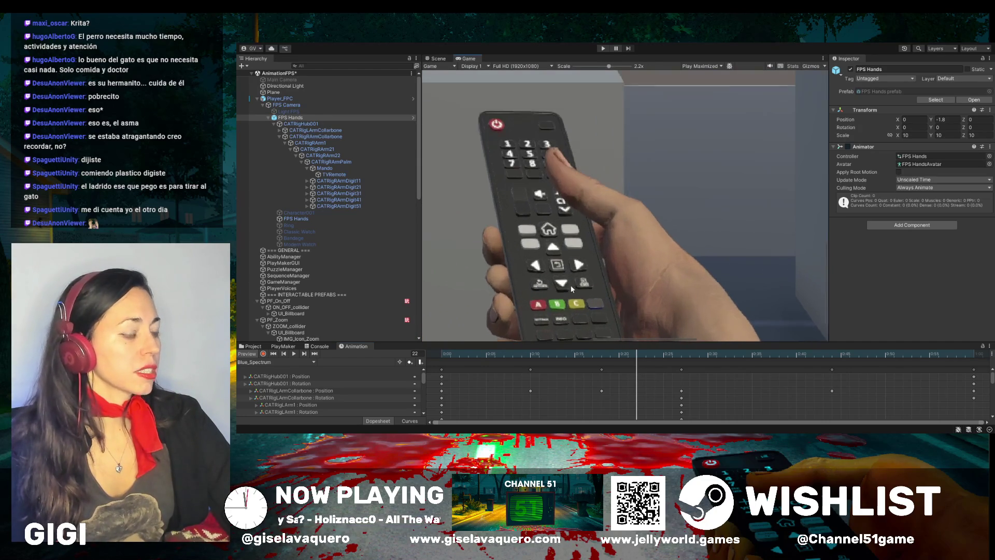
scroll(763, 263, "down", 2)
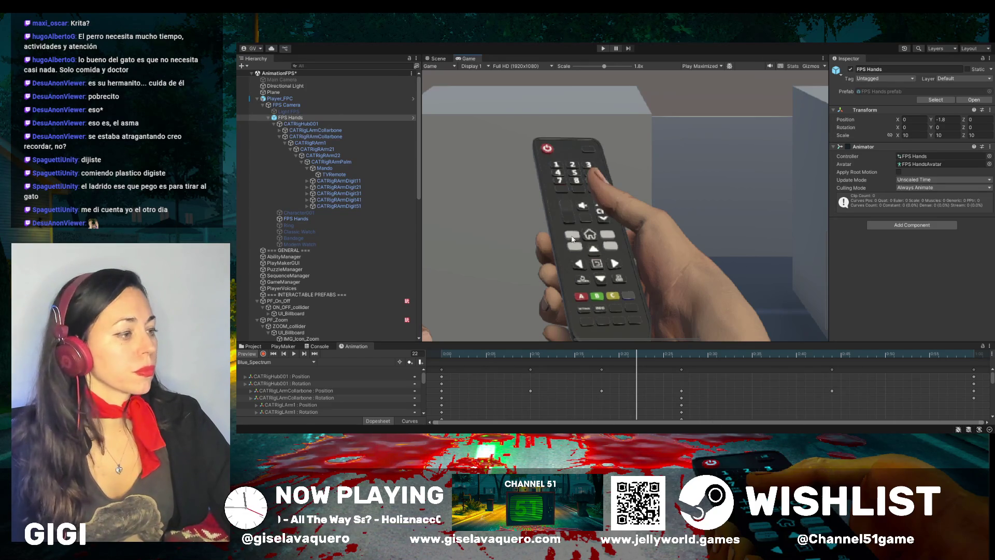
scroll(573, 238, "down", 2)
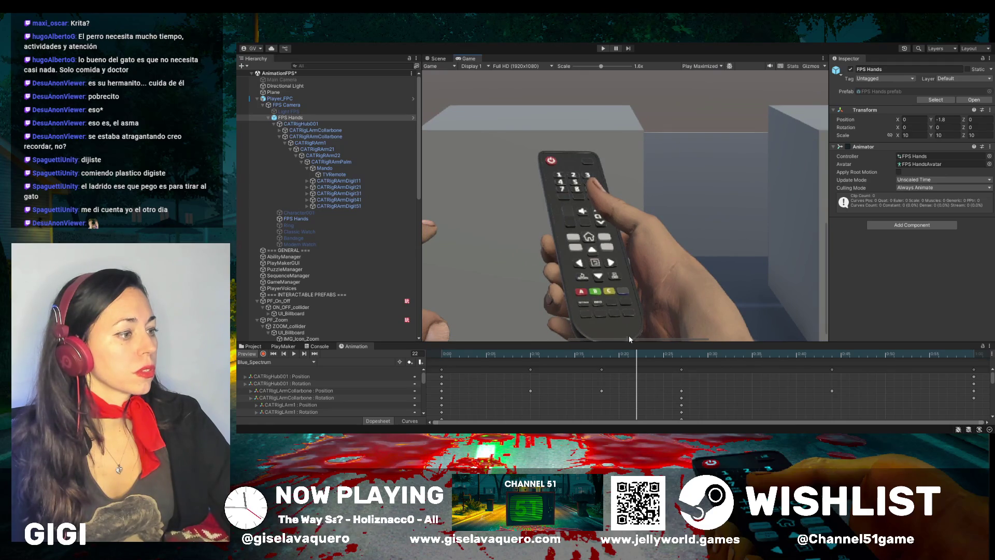
left_click_drag(629, 337, 629, 357)
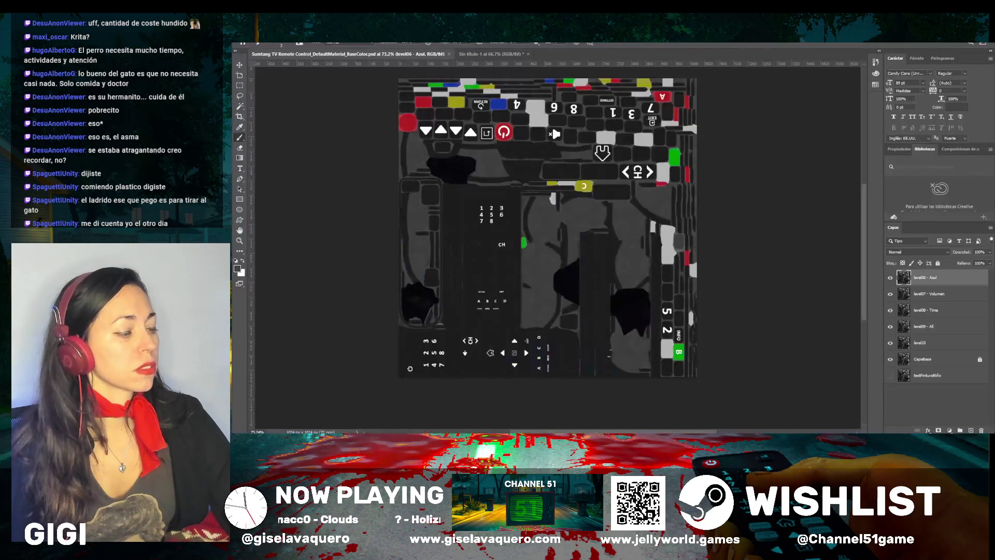
Zoom to about 278% on the top keys: red, yellow and blue keys beside the power icon
scroll(616, 340, "up", 1)
scroll(573, 405, "left", 3)
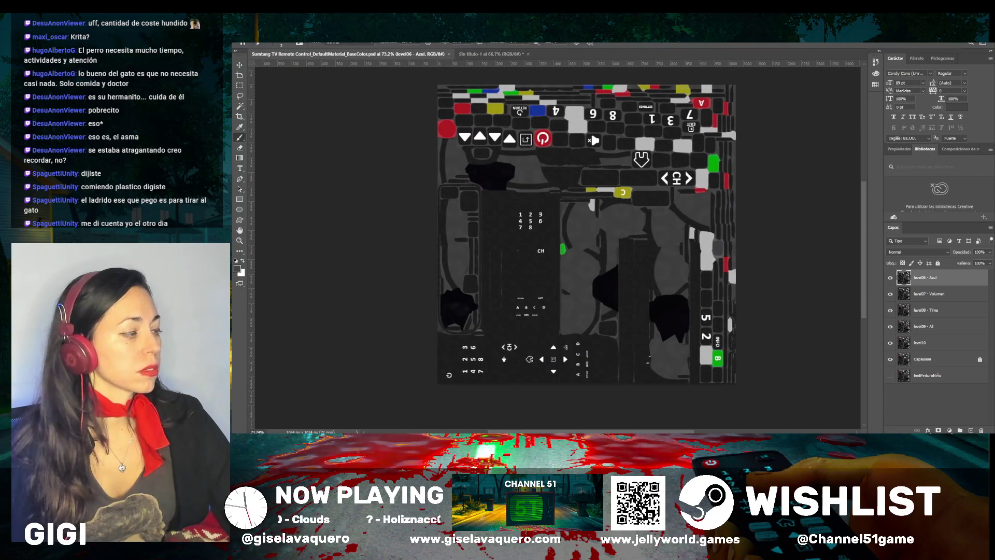
scroll(573, 404, "up", 5)
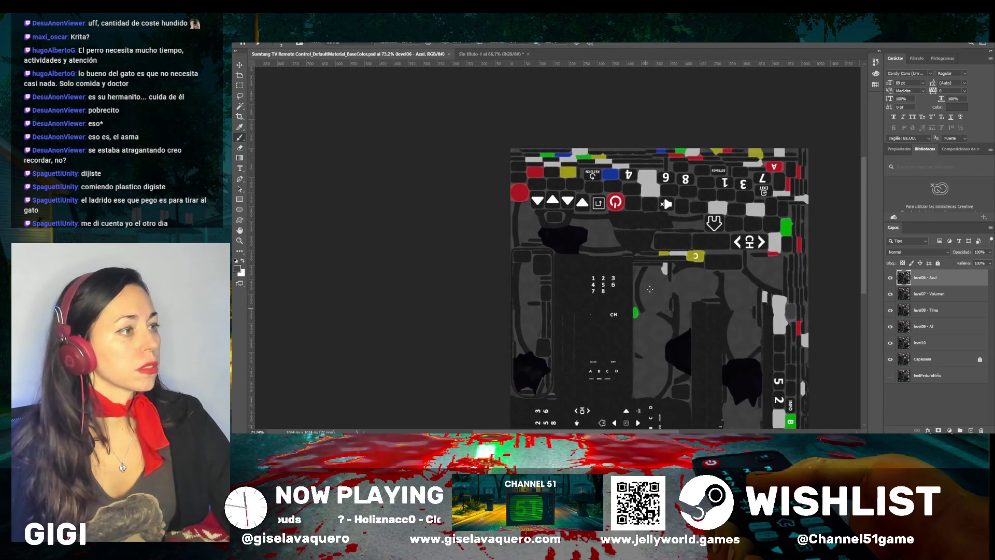
scroll(622, 259, "down", 5)
scroll(595, 315, "up", 4)
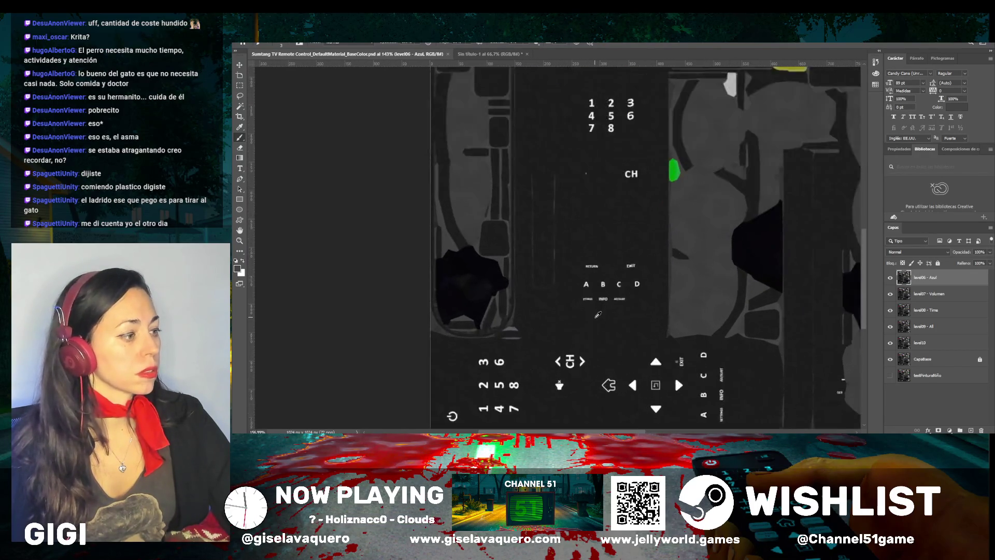
scroll(595, 315, "down", 2)
scroll(596, 314, "up", 8)
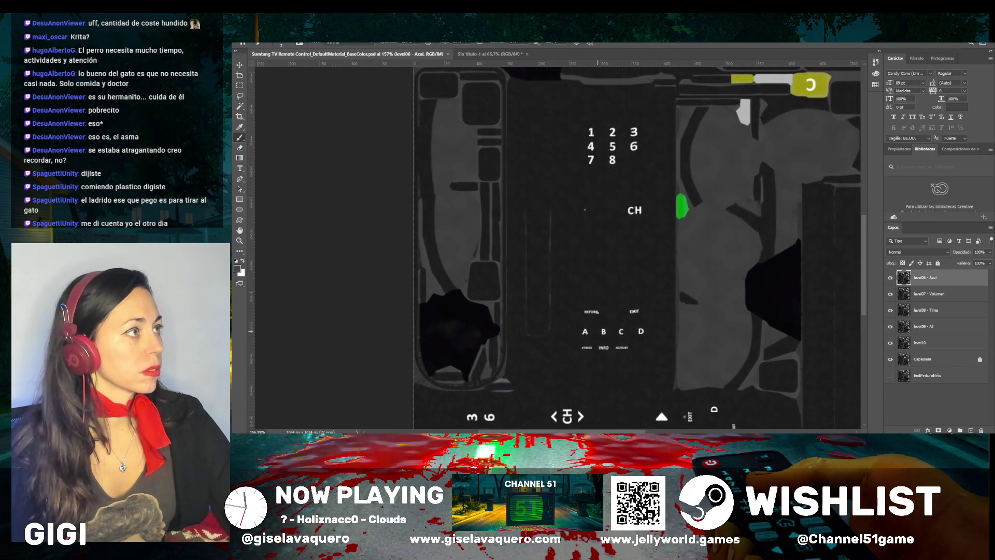
scroll(597, 312, "up", 10)
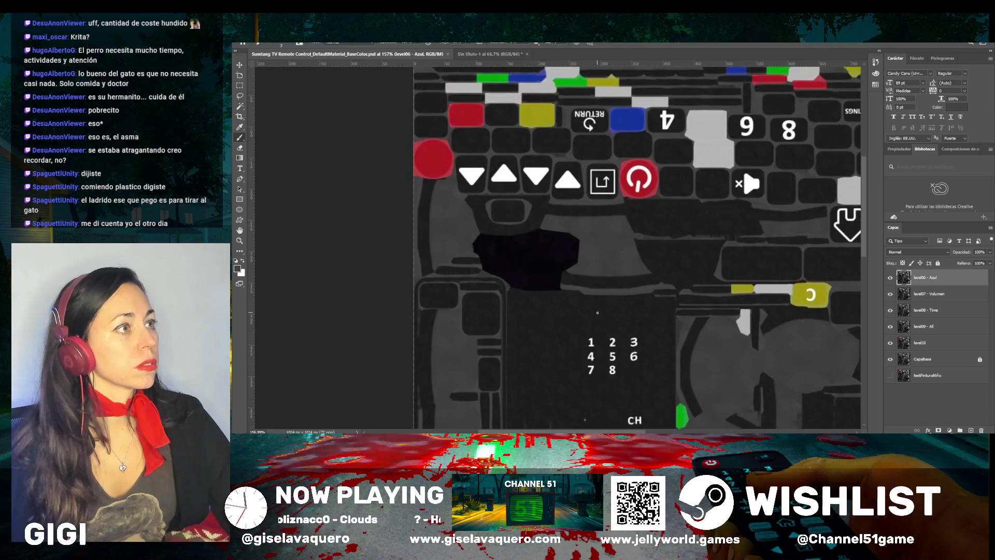
scroll(618, 194, "up", 1)
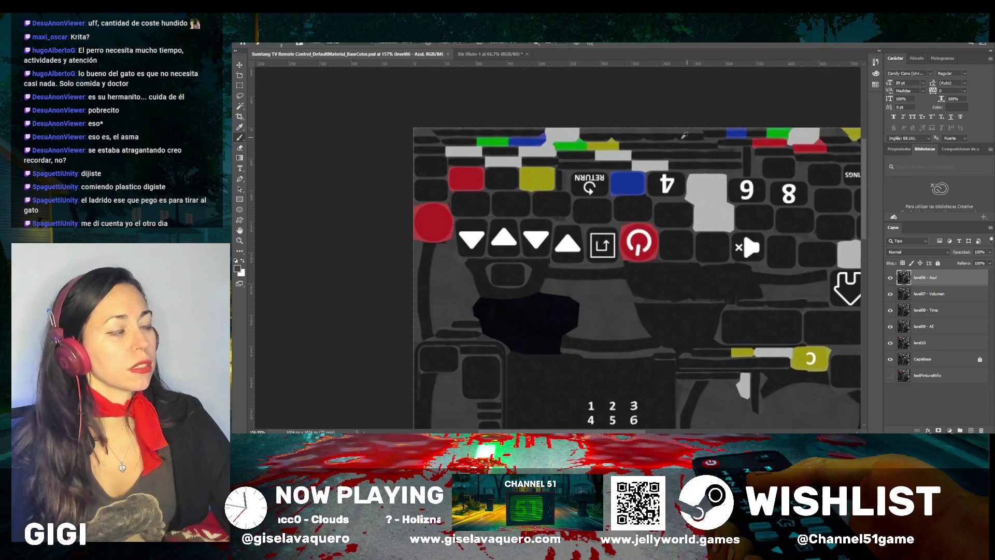
scroll(684, 136, "up", 6)
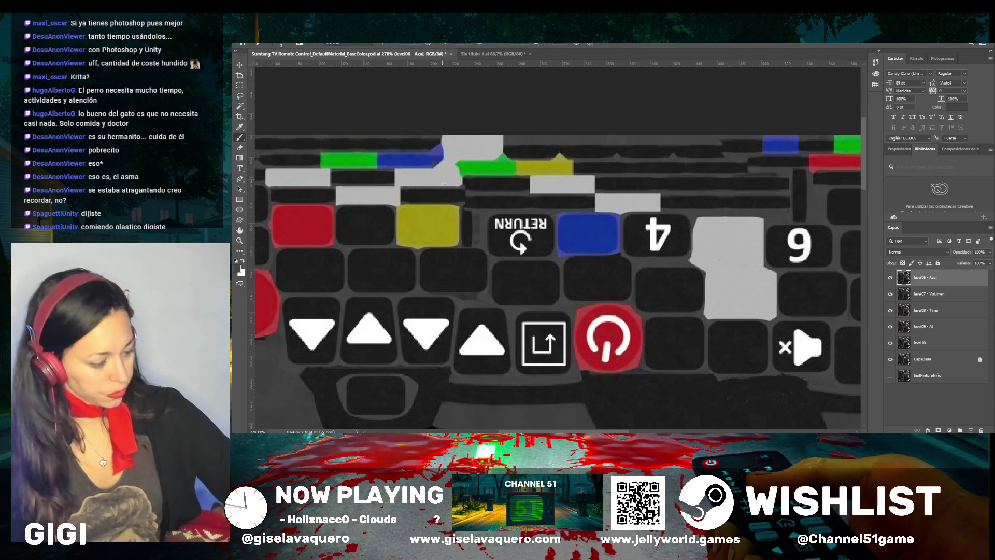
Rotate the canvas view upright so the key labels like RETURN read the right way
key("r")
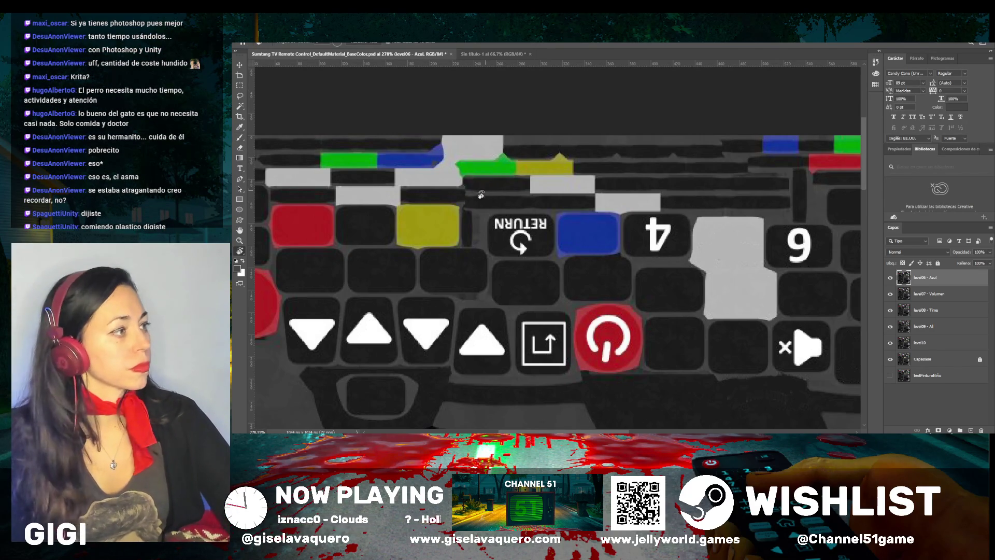
mouse_move(481, 194)
left_mouse_down()
mouse_move(455, 248)
mouse_move(612, 392)
mouse_move(739, 392)
mouse_move(776, 376)
left_mouse_up()
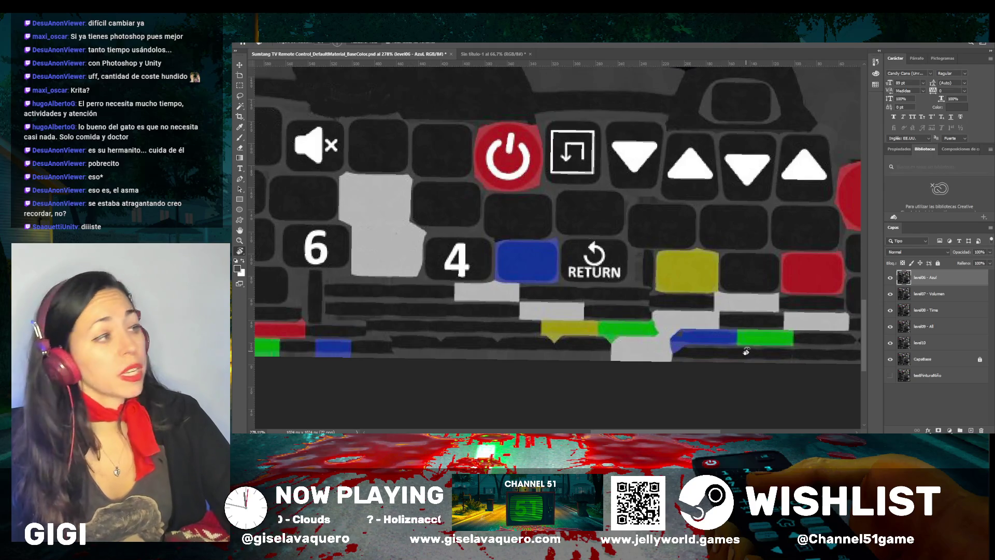
left_click_drag(649, 336, 651, 336)
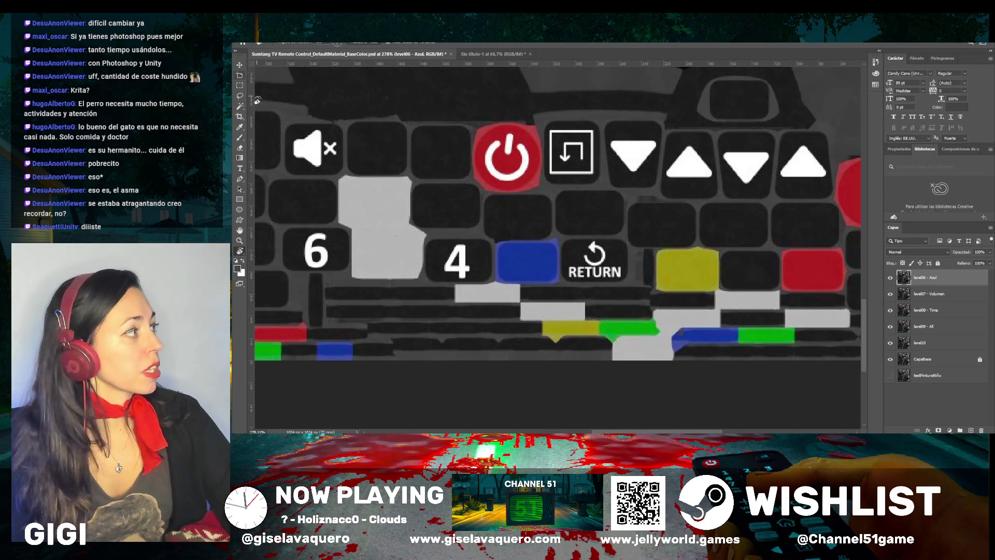
left_click(239, 66)
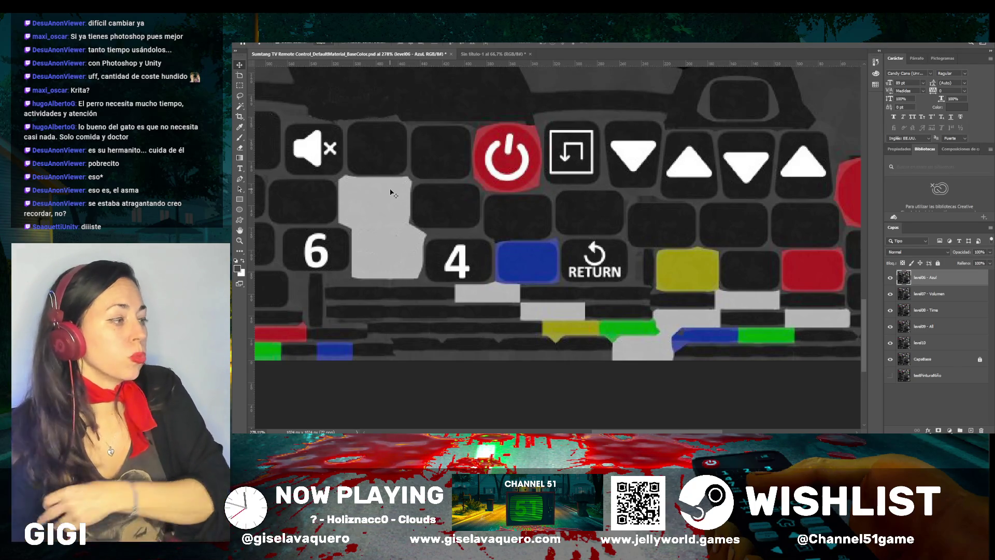
key("b")
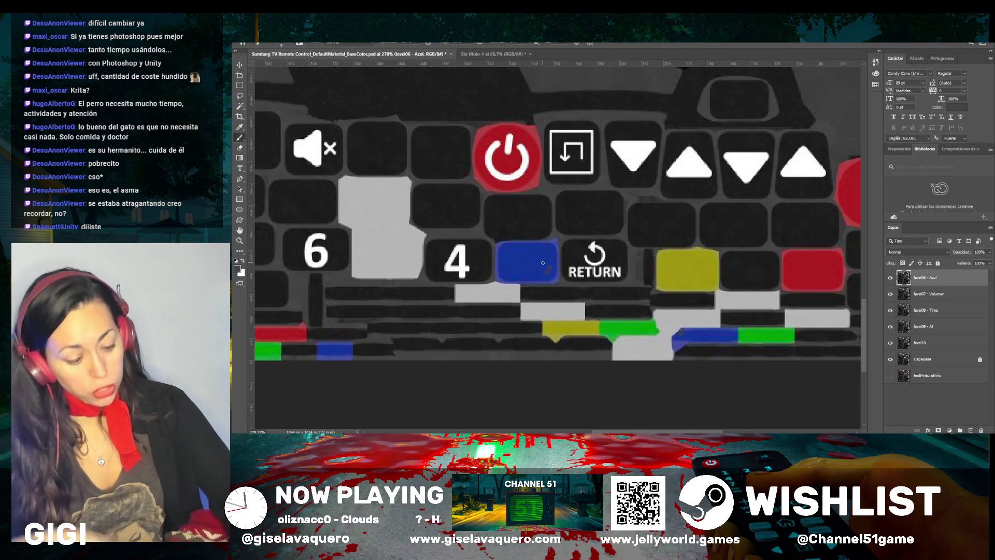
Set black as foreground and paint the blue key beside RETURN dark, undoing stray top-left strokes
scroll(543, 263, "up", 5)
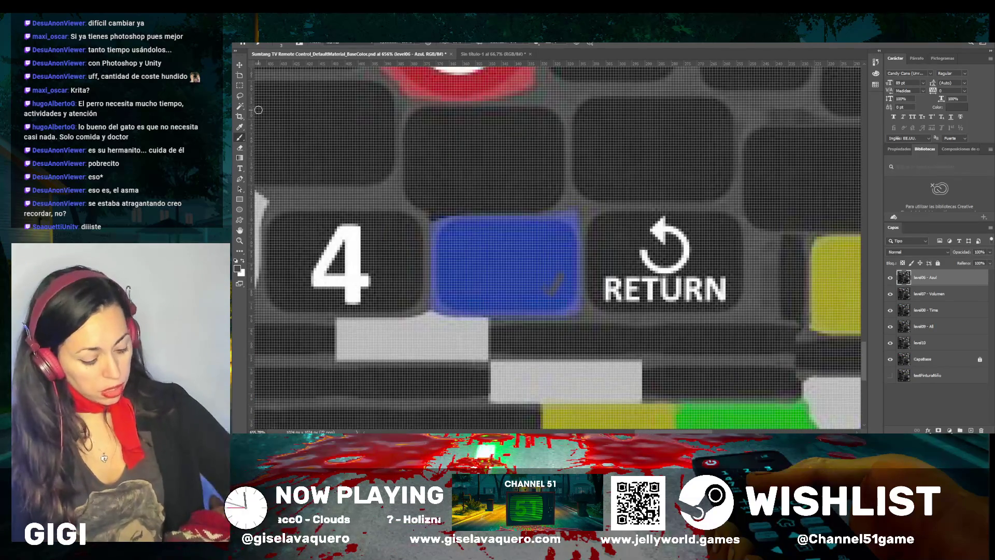
left_click(240, 269)
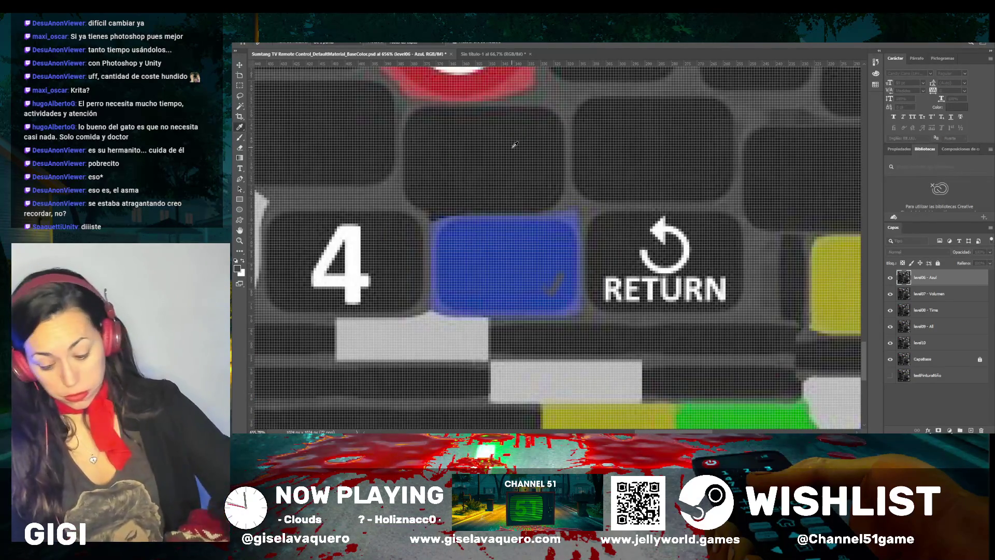
key("Return")
left_click_drag(564, 270, 548, 296)
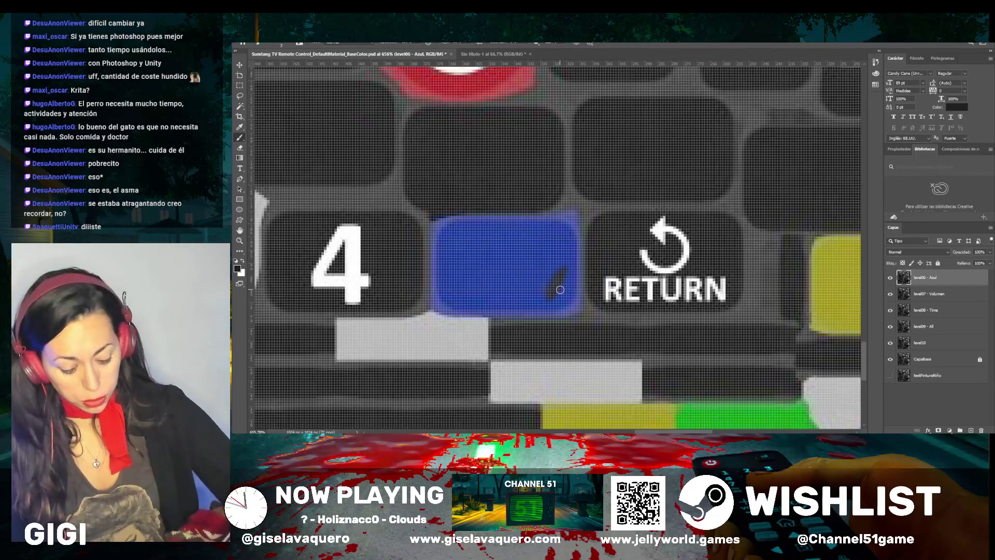
mouse_move(560, 289)
left_mouse_down()
mouse_move(570, 259)
mouse_move(572, 282)
mouse_move(577, 251)
left_mouse_up()
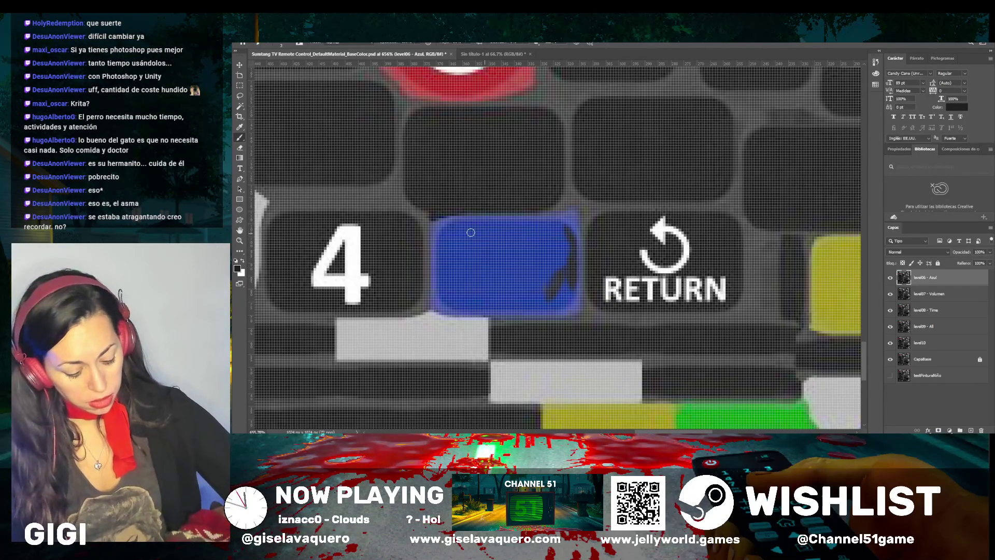
mouse_move(459, 226)
left_mouse_down()
mouse_move(573, 226)
mouse_move(547, 252)
mouse_move(541, 233)
mouse_move(495, 248)
mouse_move(502, 264)
mouse_move(490, 246)
mouse_move(511, 279)
mouse_move(544, 275)
mouse_move(553, 289)
mouse_move(495, 295)
mouse_move(459, 278)
mouse_move(454, 234)
mouse_move(451, 250)
mouse_move(538, 225)
left_mouse_up()
key("ctrl+z")
key("ctrl+z")
key("ctrl+z")
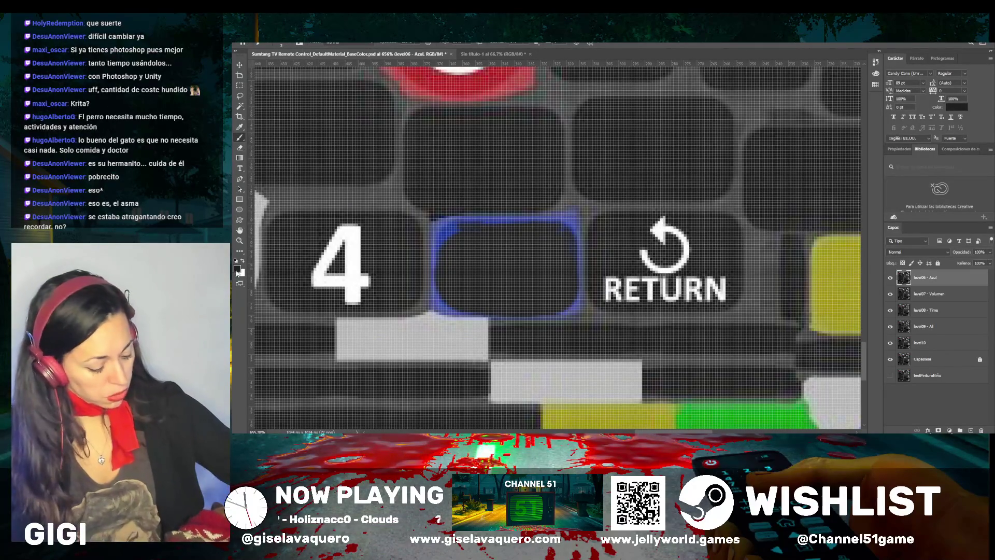
key("i")
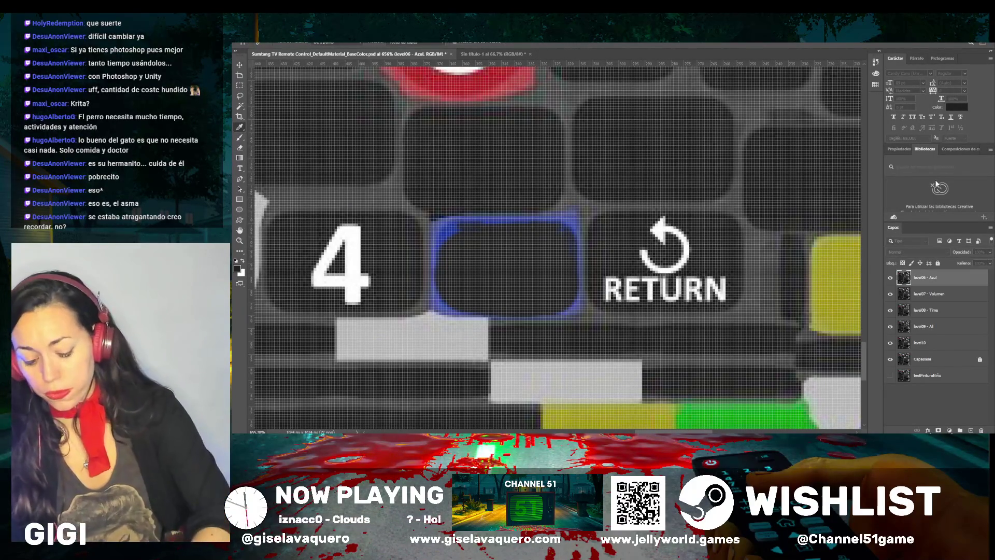
key("b")
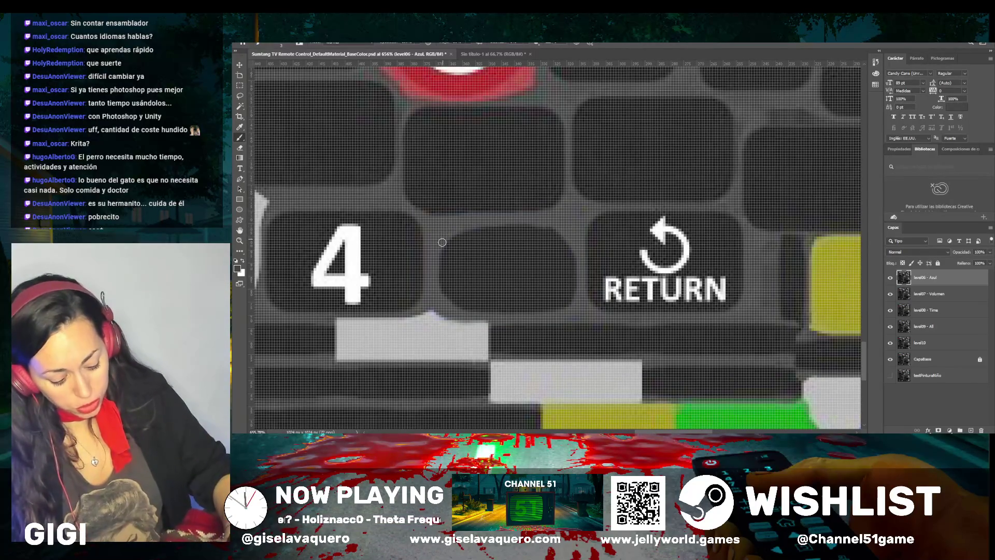
Paint grey over the bottom-row blue strip from its left end up to the green strip
scroll(369, 272, "down", 5)
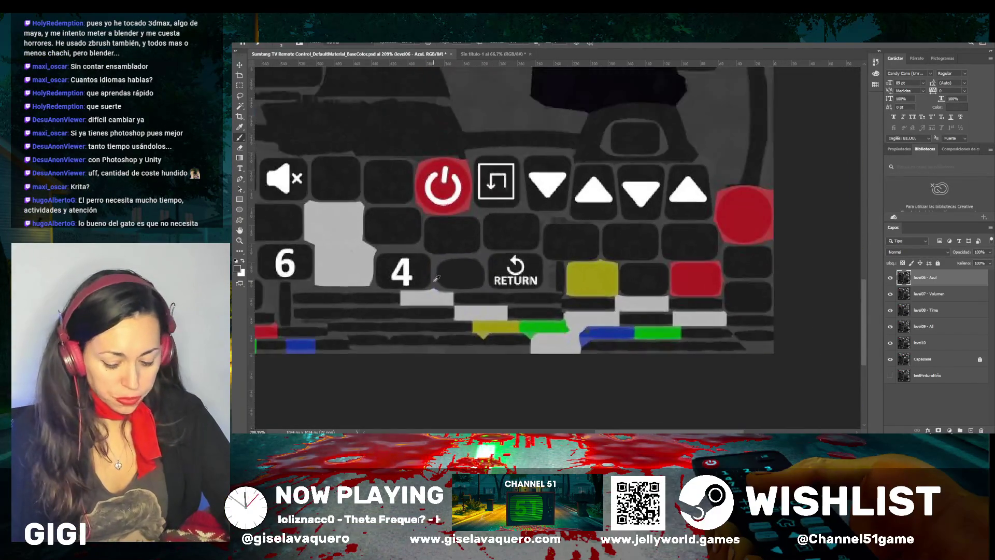
scroll(545, 314, "up", 5)
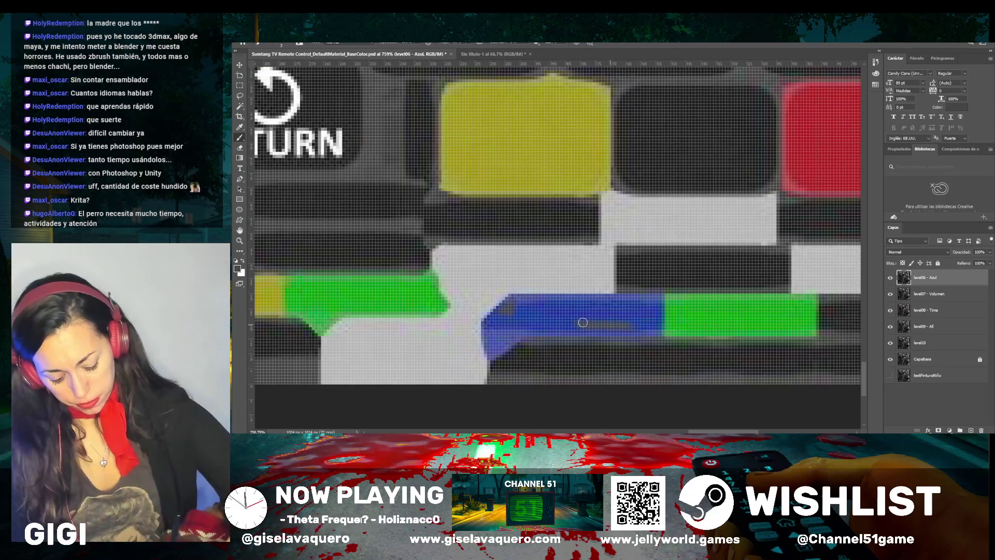
mouse_move(577, 322)
left_mouse_down()
mouse_move(620, 305)
mouse_move(639, 322)
mouse_move(646, 313)
left_mouse_up()
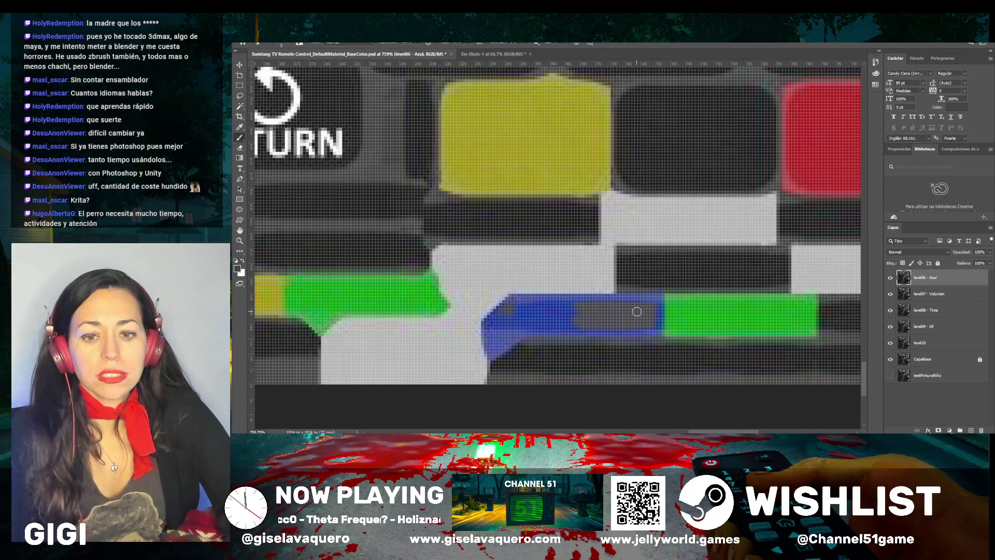
left_click_drag(637, 311, 661, 313)
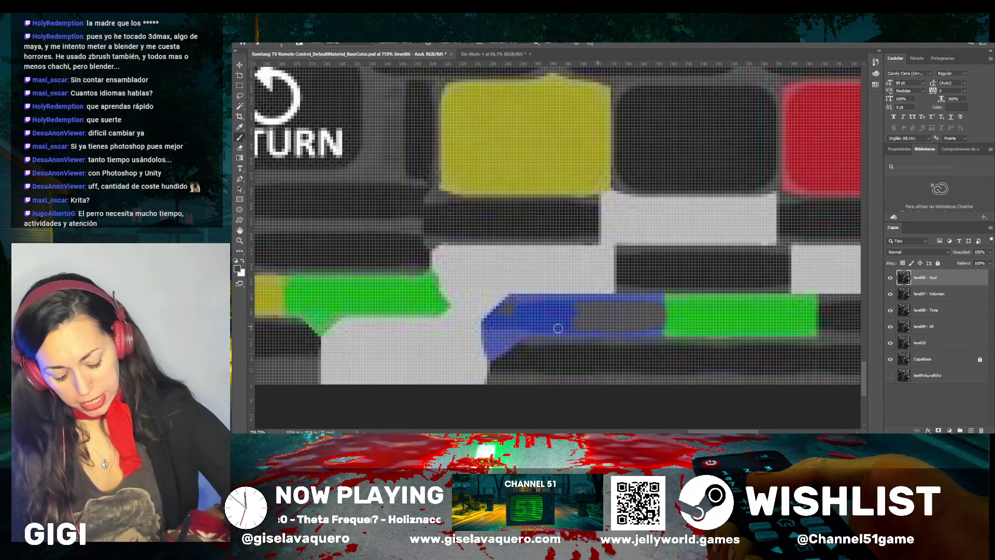
left_click_drag(535, 326, 568, 309)
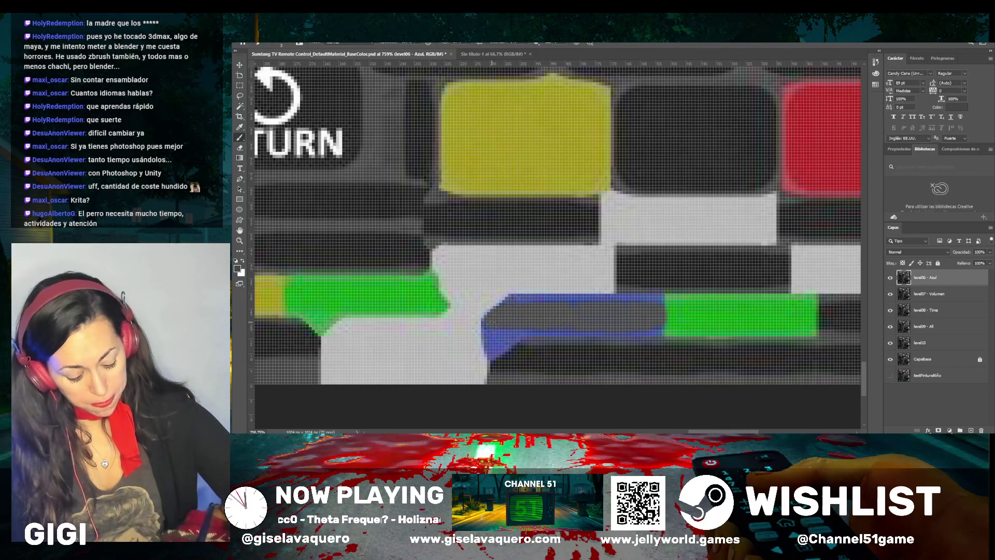
Resample grey from the texture and cover the remaining blue line, touching up the lower edge
key("i")
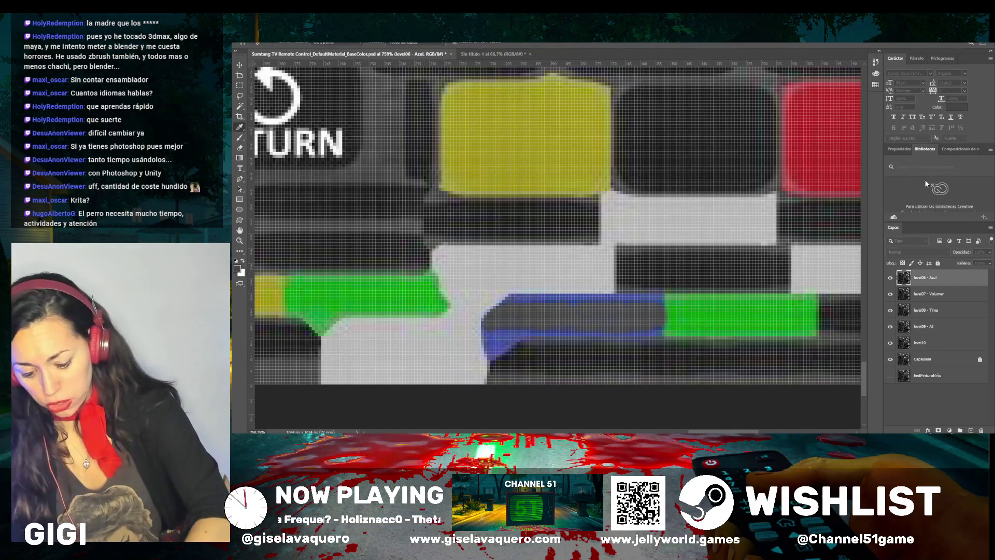
key("b")
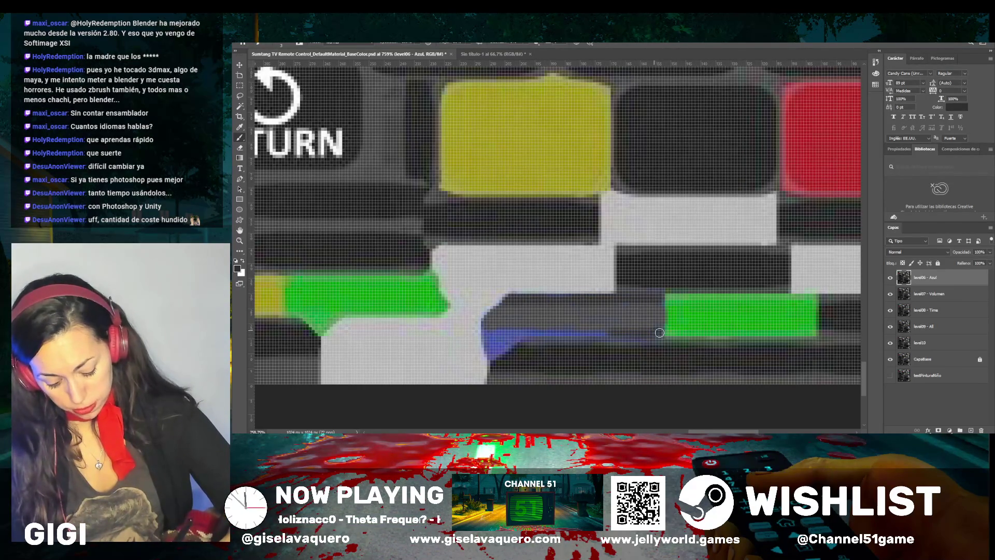
mouse_move(590, 336)
left_mouse_down()
mouse_move(518, 332)
mouse_move(601, 336)
mouse_move(500, 342)
mouse_move(524, 334)
mouse_move(492, 332)
mouse_move(503, 350)
mouse_move(495, 356)
mouse_move(488, 336)
mouse_move(488, 358)
mouse_move(487, 336)
mouse_move(513, 341)
mouse_move(494, 357)
mouse_move(544, 335)
mouse_move(485, 326)
mouse_move(483, 336)
mouse_move(664, 335)
mouse_move(631, 331)
mouse_move(659, 295)
mouse_move(664, 329)
mouse_move(660, 295)
mouse_move(635, 297)
left_mouse_up()
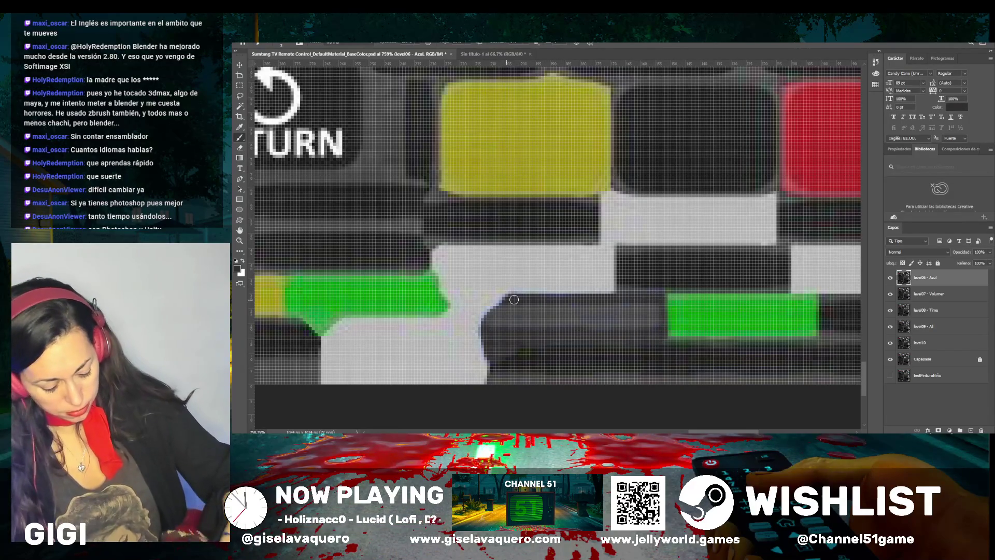
left_click_drag(513, 300, 499, 307)
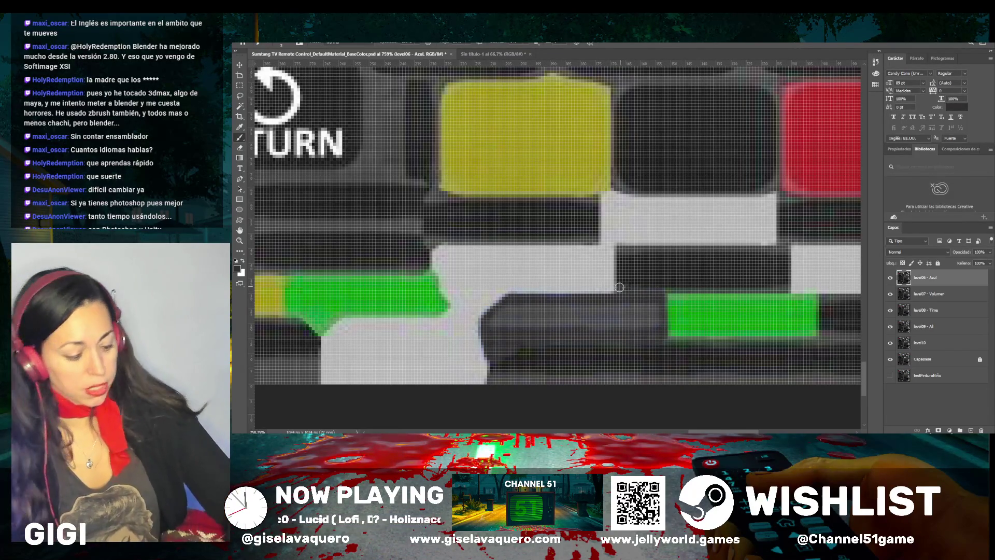
Sample a dark grey near the red key and paint over the lower part of the blue block
scroll(624, 286, "down", 3)
scroll(581, 316, "down", 3)
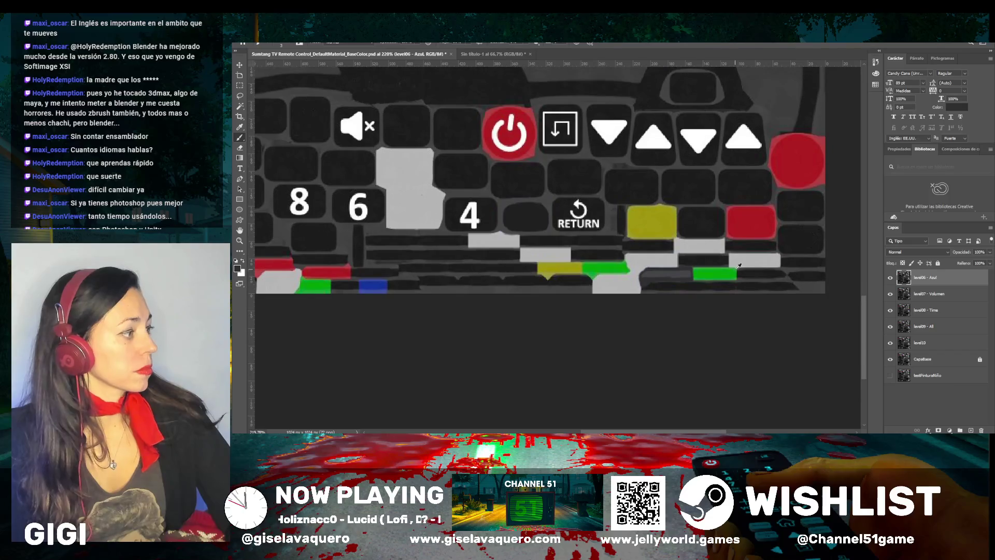
scroll(340, 285, "up", 1)
scroll(341, 286, "up", 5)
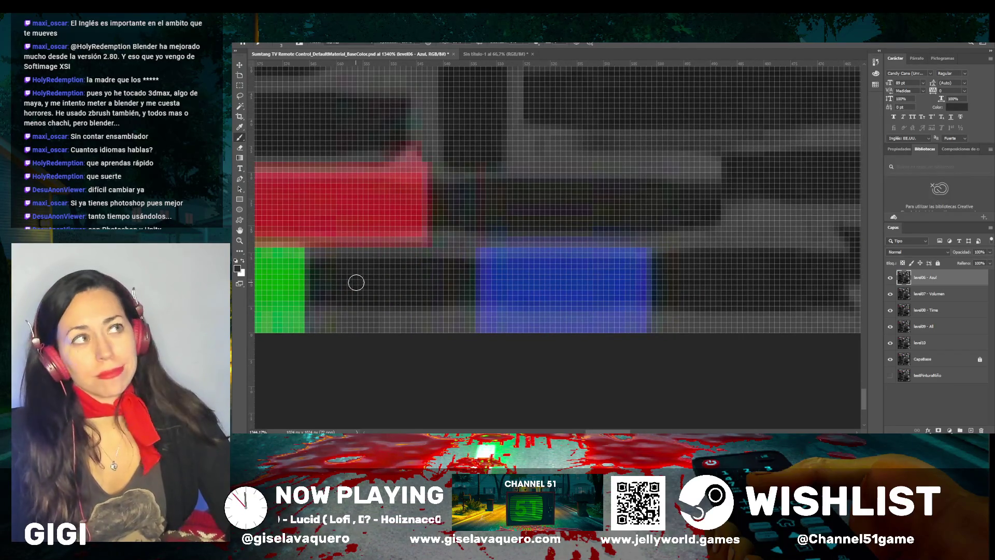
scroll(356, 283, "up", 1)
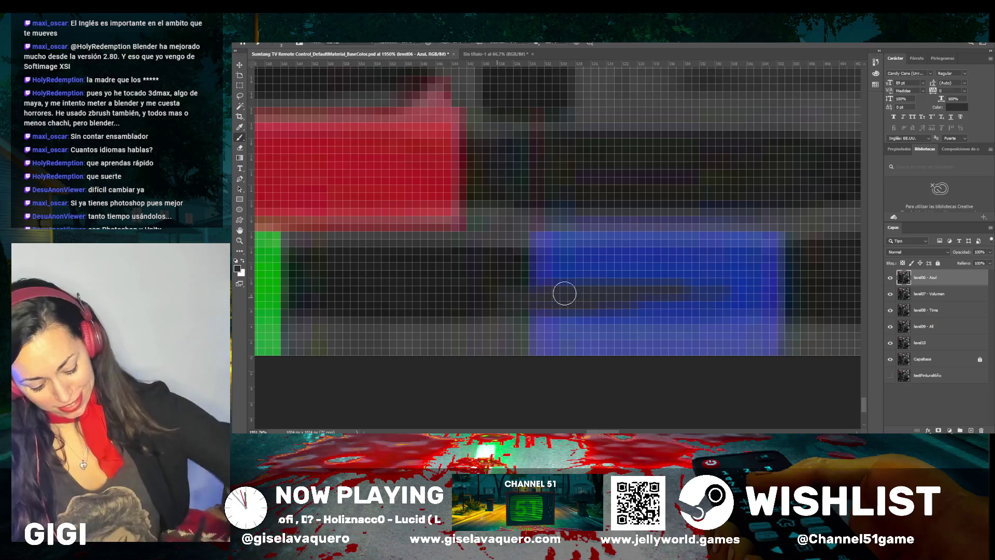
scroll(552, 259, "down", 2)
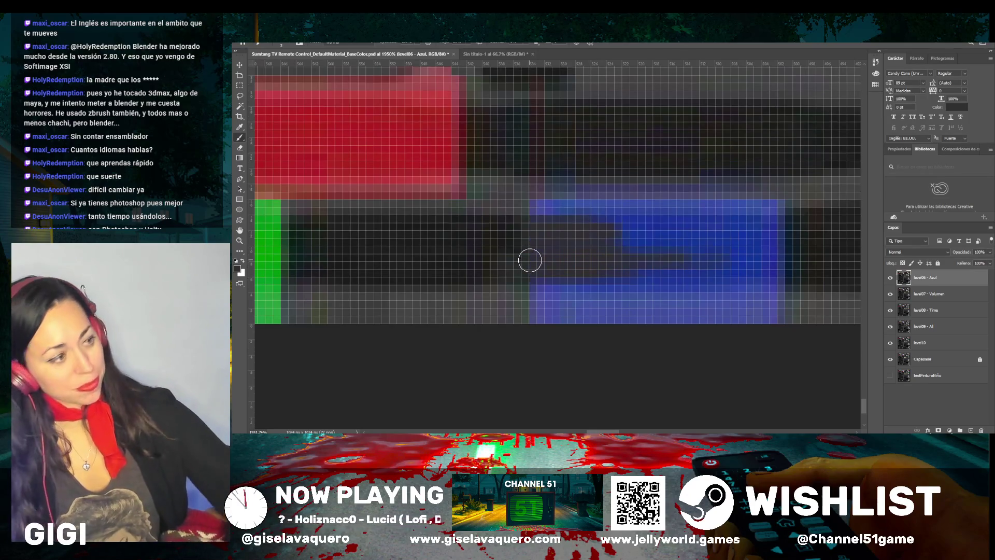
scroll(532, 267, "down", 1)
scroll(744, 259, "right", 2)
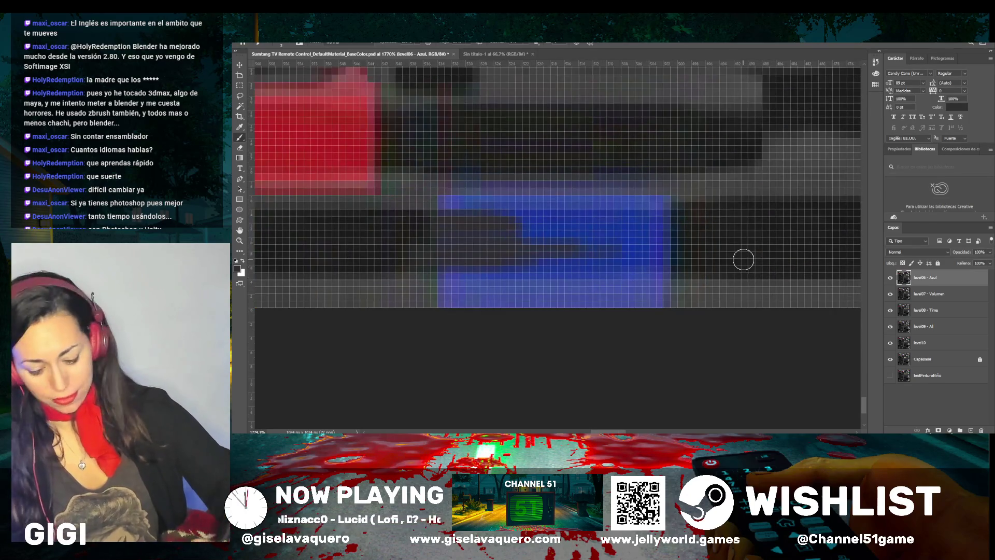
key("i")
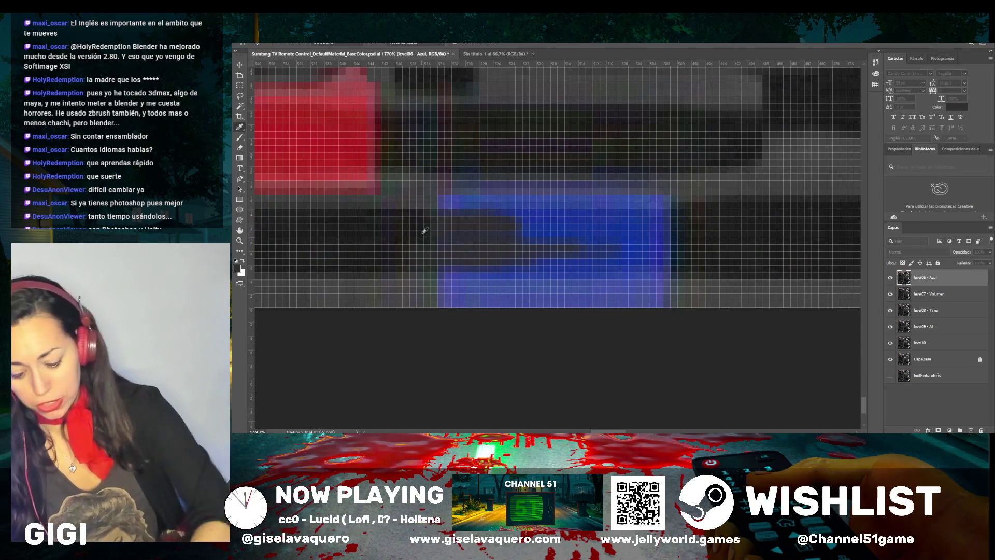
key("b")
mouse_move(626, 255)
left_mouse_down()
mouse_move(675, 249)
mouse_move(601, 238)
mouse_move(665, 216)
mouse_move(511, 223)
mouse_move(577, 228)
mouse_move(565, 248)
mouse_move(519, 262)
left_mouse_up()
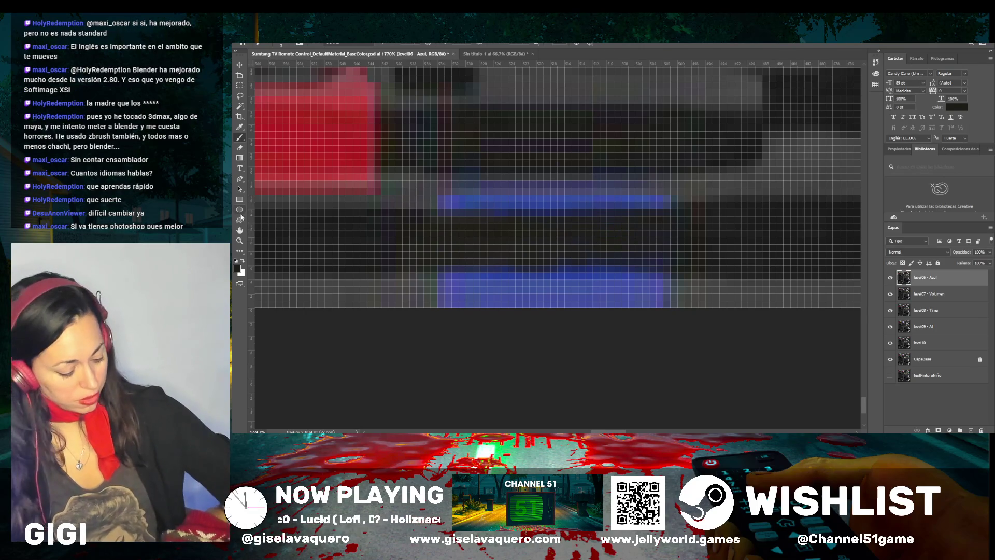
Resample a dark shade and paint along the bottom edge of the blue block
key("i")
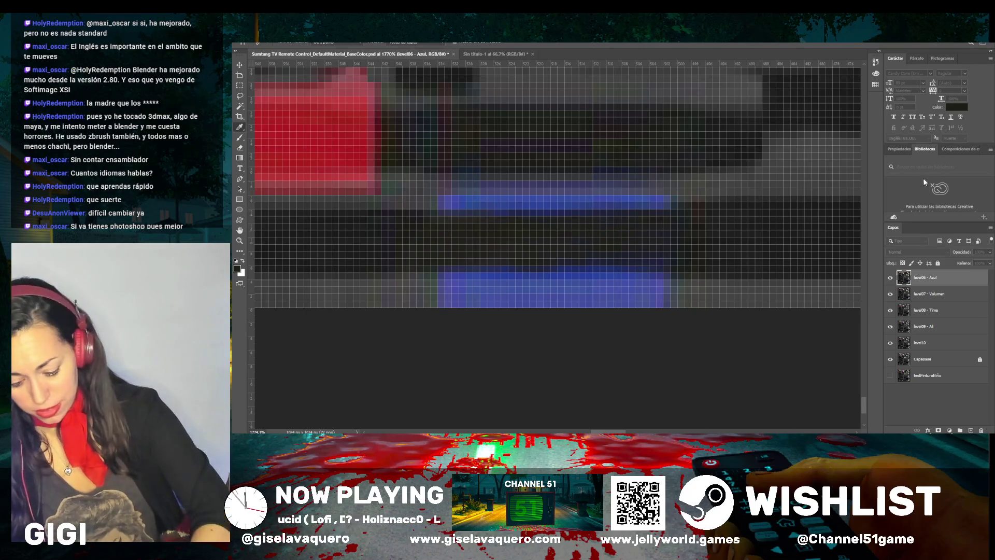
key("b")
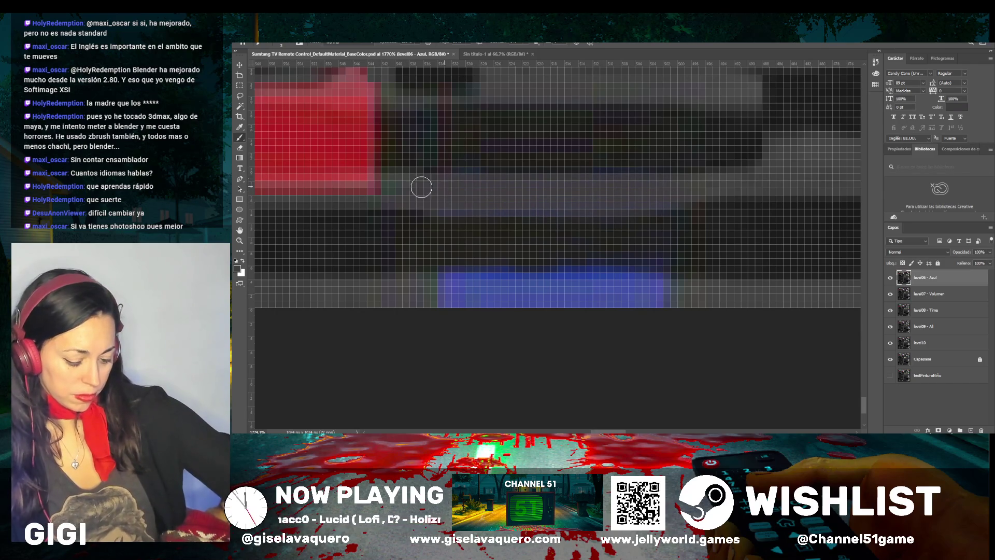
mouse_move(596, 302)
left_mouse_down()
mouse_move(677, 304)
mouse_move(611, 289)
mouse_move(659, 282)
mouse_move(582, 273)
mouse_move(437, 282)
mouse_move(428, 297)
mouse_move(430, 307)
mouse_move(473, 301)
left_mouse_up()
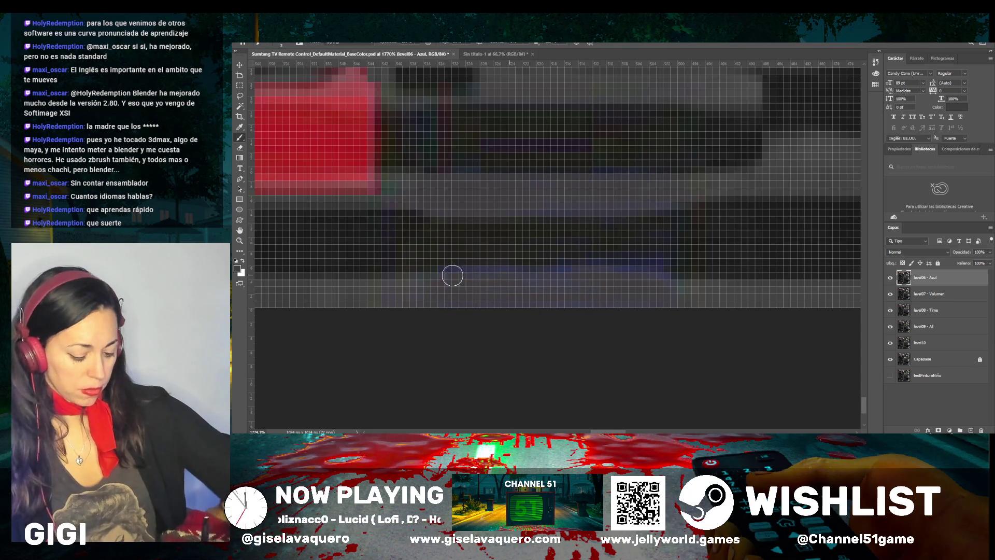
key("i")
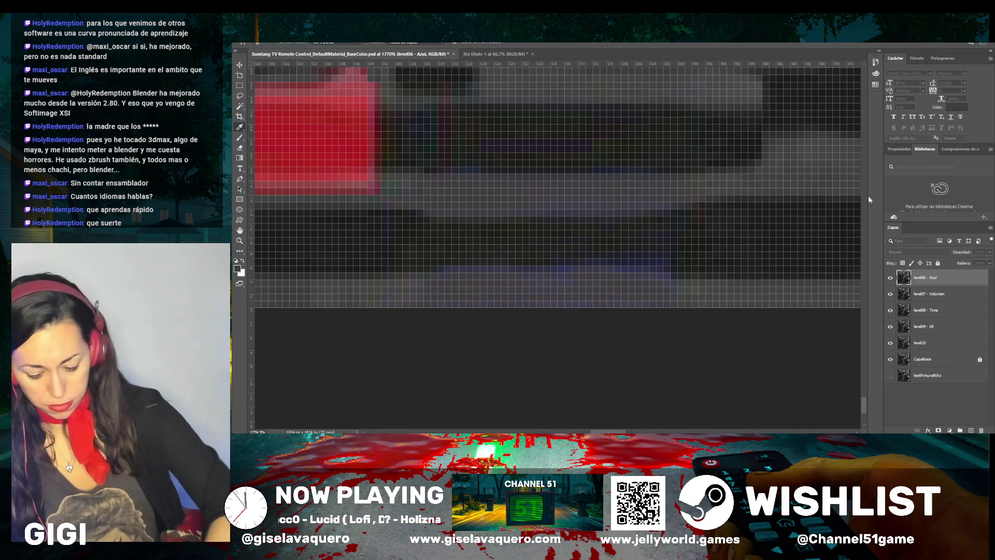
key("b")
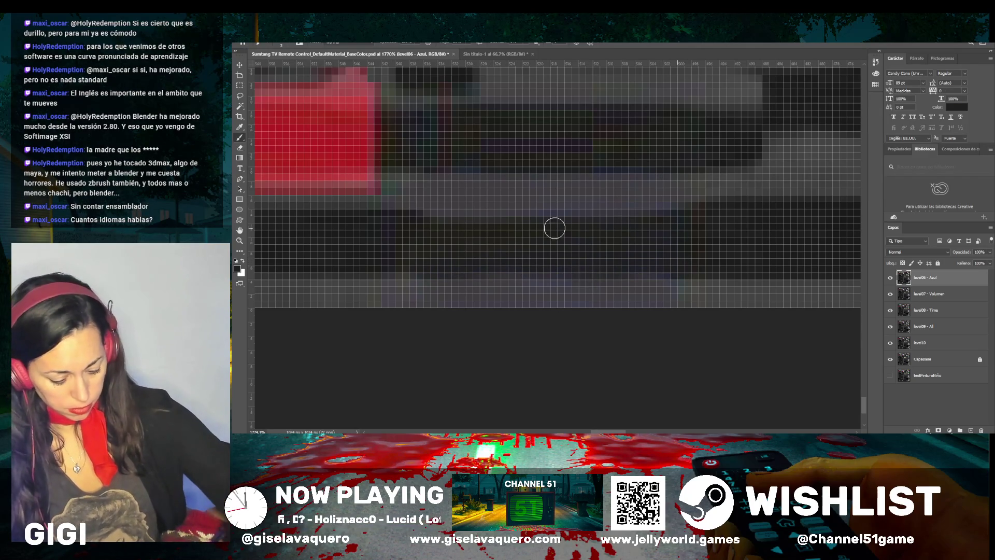
Zoom out and scroll around to inspect the full repainted remote texture
scroll(487, 217, "down", 10)
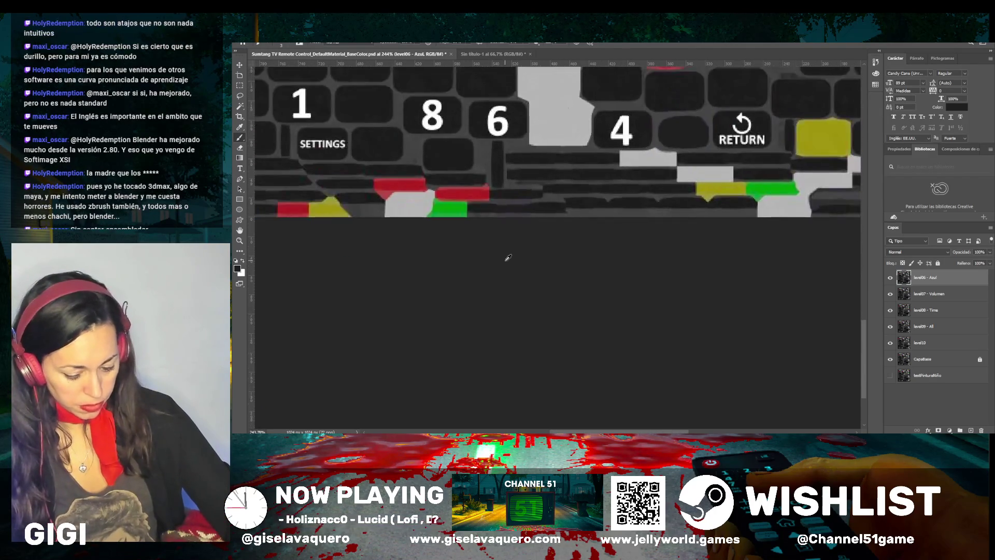
scroll(504, 255, "down", 2)
scroll(503, 252, "up", 5)
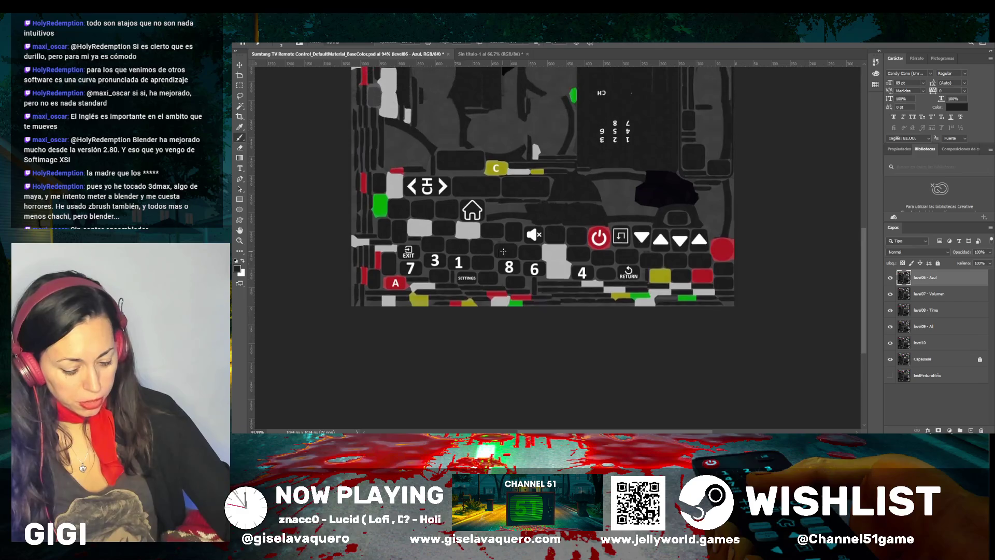
scroll(503, 251, "up", 4)
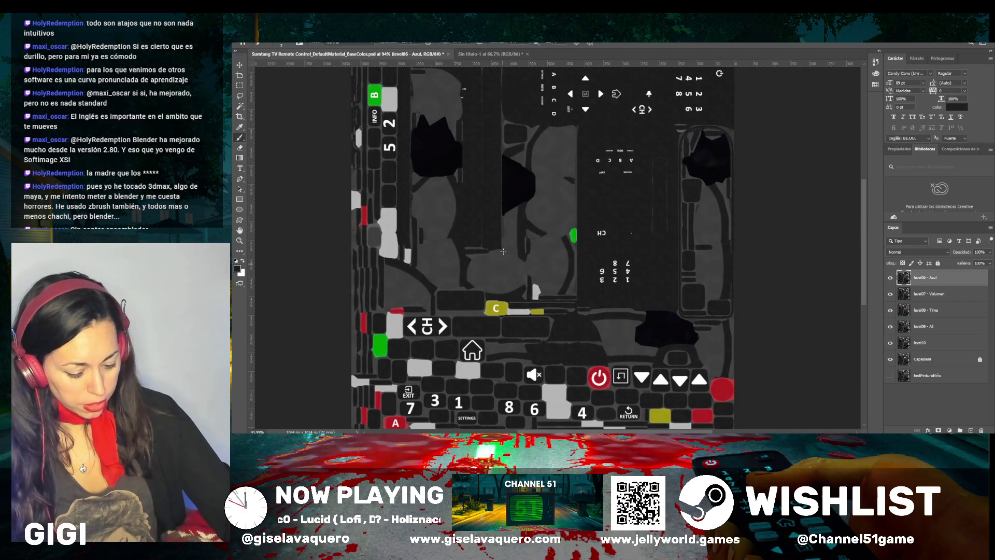
scroll(502, 251, "down", 2)
scroll(502, 251, "up", 2)
scroll(503, 251, "down", 2)
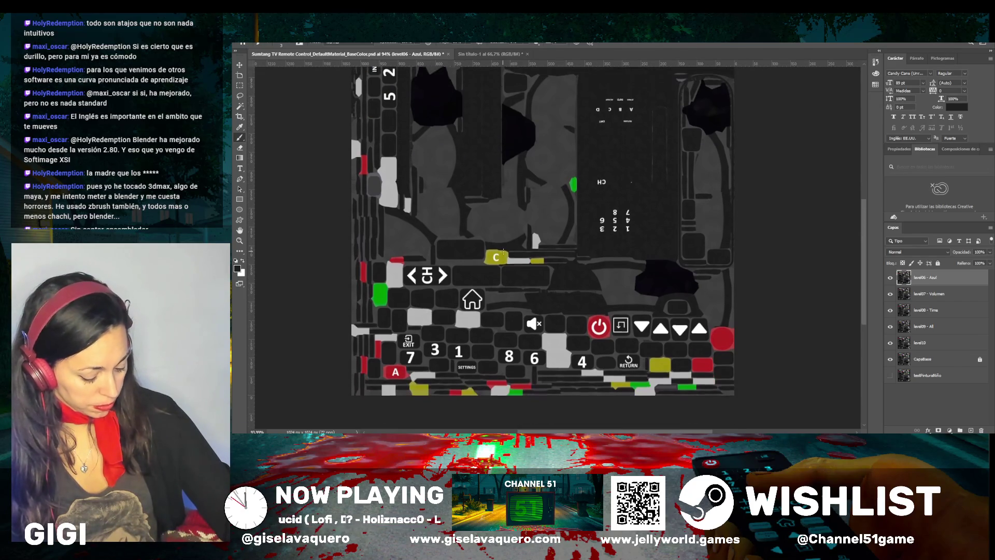
scroll(503, 251, "down", 1)
scroll(503, 251, "up", 4)
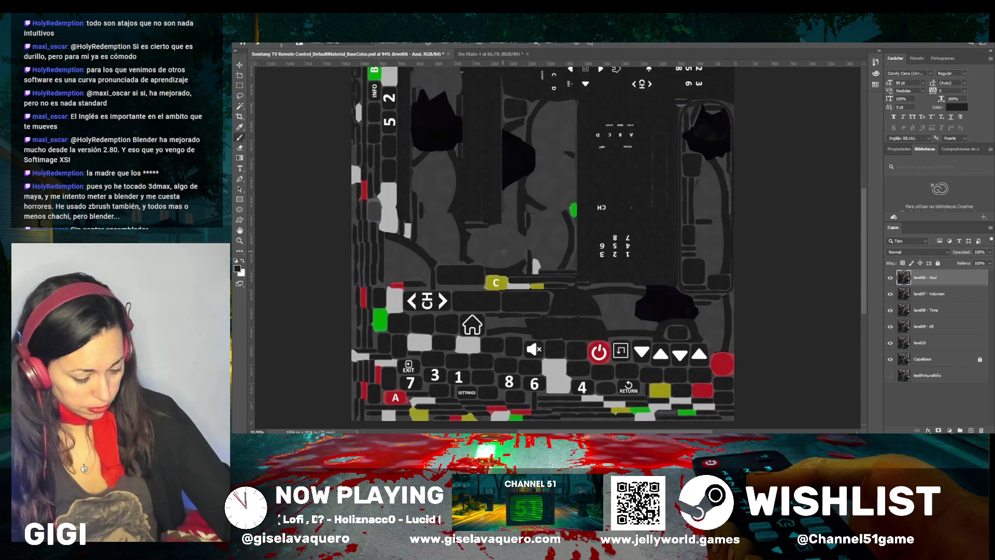
scroll(502, 252, "down", 3)
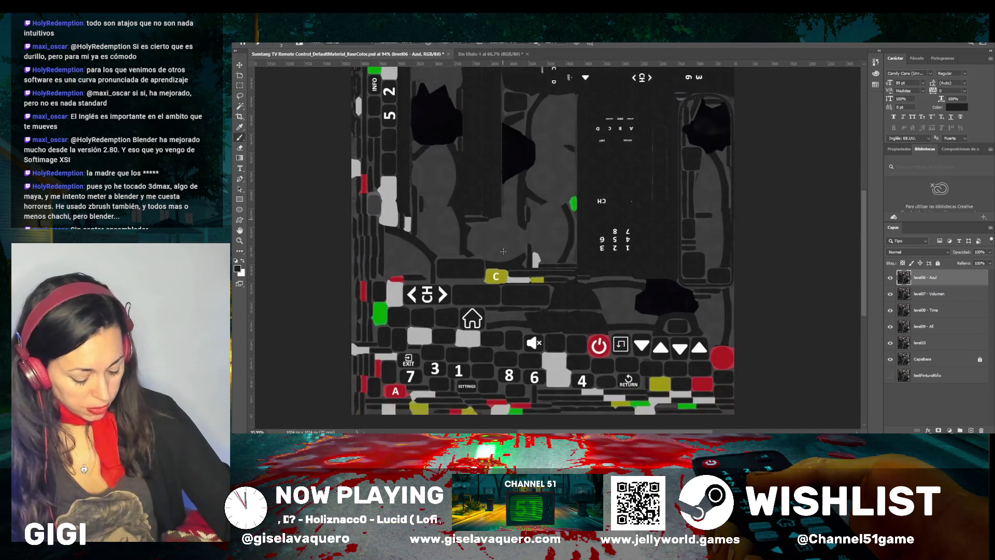
scroll(503, 252, "up", 1)
scroll(502, 251, "down", 2)
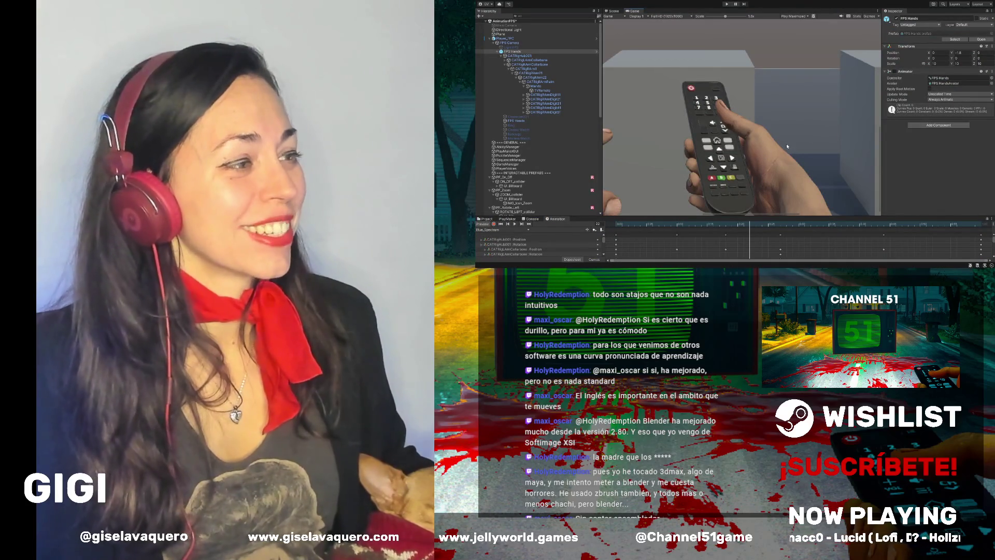
Switch to the Scene view, frame TVRemote, and orbit and zoom to inspect its front keys
left_click(617, 12)
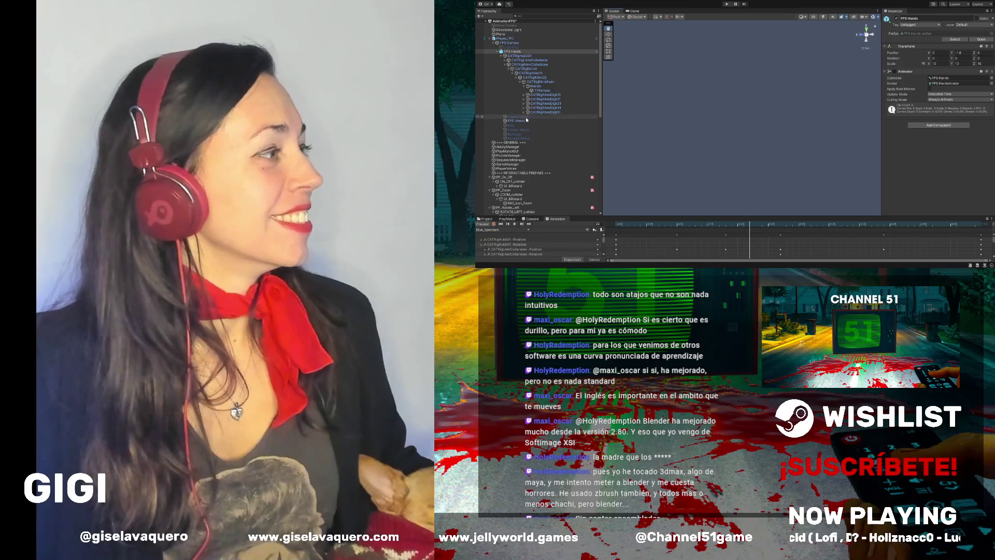
double_click(541, 91)
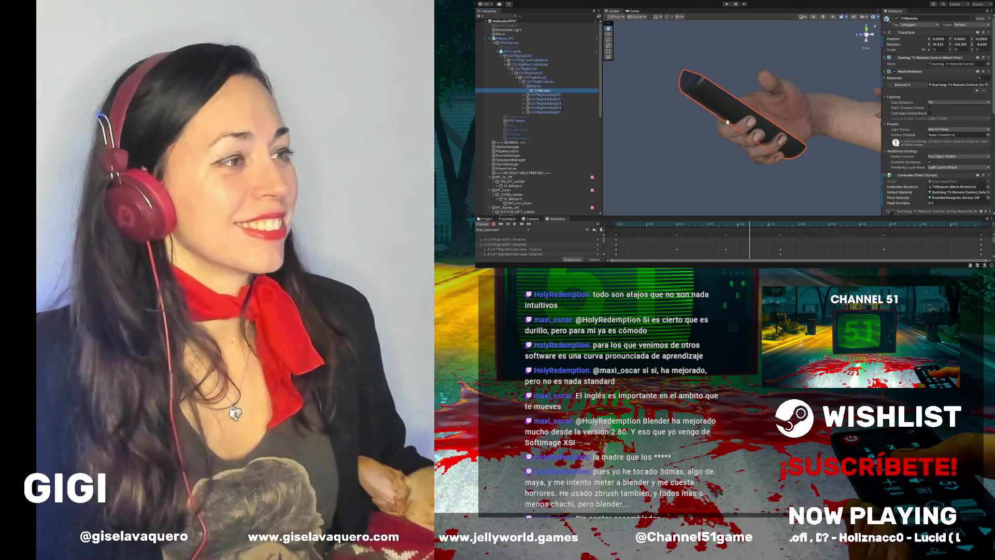
left_click_drag(689, 186, 616, 188)
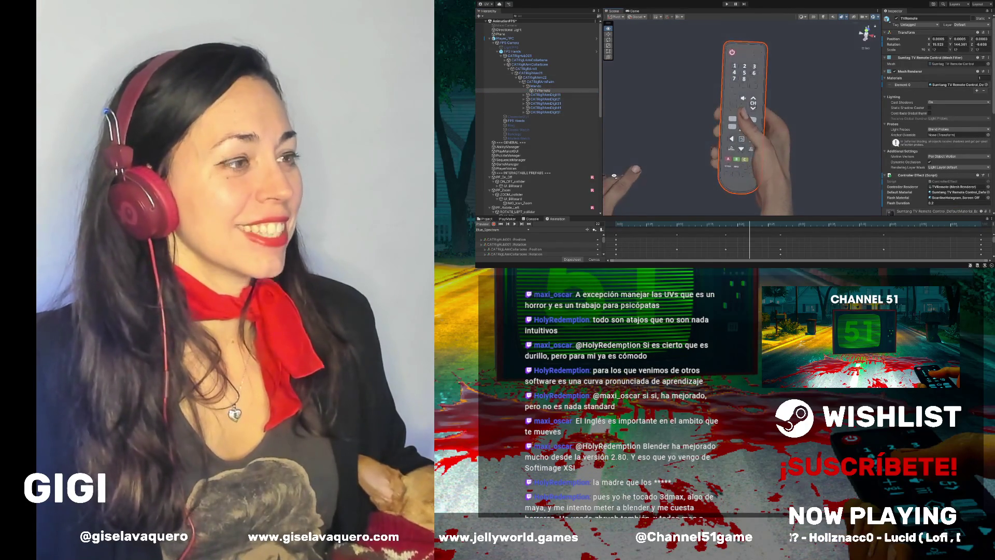
scroll(735, 132, "up", 3)
mouse_move(735, 133)
left_mouse_down()
mouse_move(772, 132)
mouse_move(724, 127)
mouse_move(705, 107)
mouse_move(781, 125)
mouse_move(852, 122)
mouse_move(745, 117)
mouse_move(787, 113)
left_mouse_up()
scroll(782, 124, "down", 3)
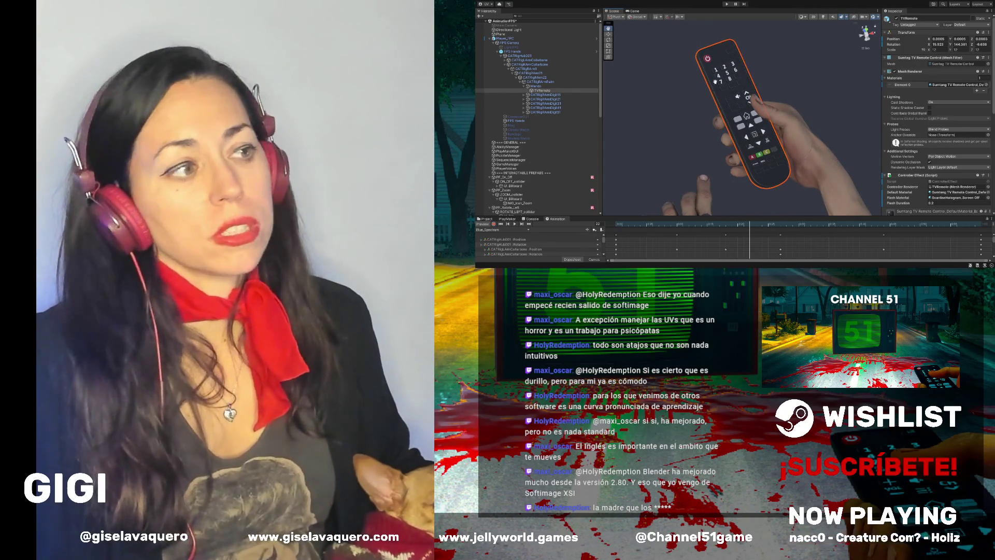
Orbit around the remote and hand to view them from several tilted and diagonal angles
mouse_move(696, 74)
left_mouse_down()
mouse_move(761, 61)
mouse_move(691, 111)
left_mouse_up()
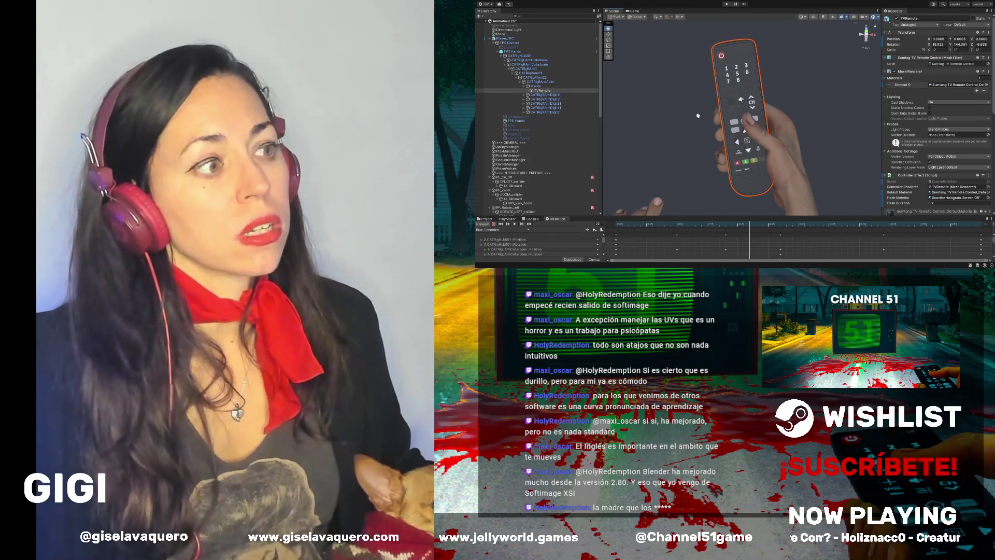
left_click_drag(698, 116, 756, 94)
left_click_drag(689, 108, 669, 113)
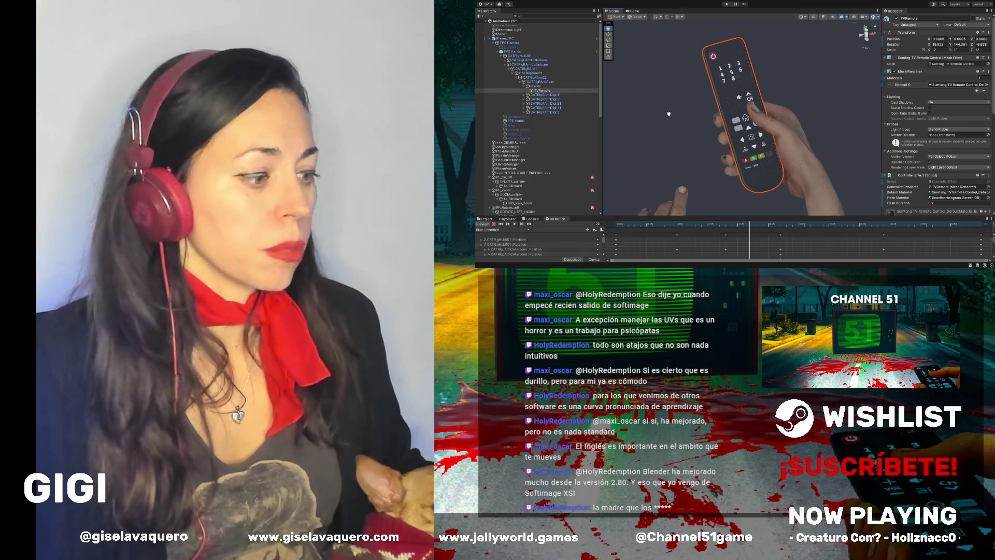
mouse_move(718, 113)
left_mouse_down()
mouse_move(747, 98)
mouse_move(722, 147)
mouse_move(762, 85)
mouse_move(803, 67)
left_mouse_up()
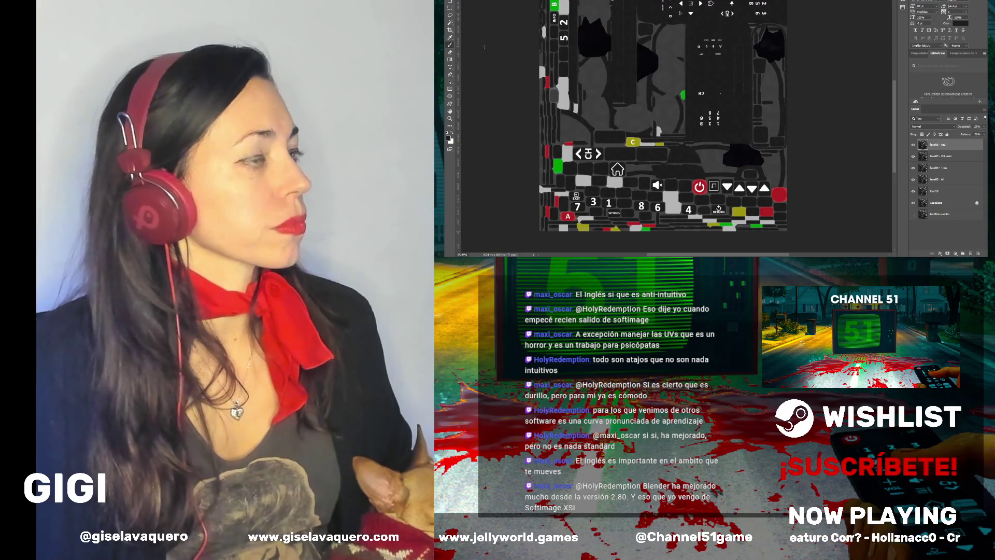
Zoom in on the oval dial beside the red patch and rotate the canvas for painting
scroll(595, 58, "up", 3)
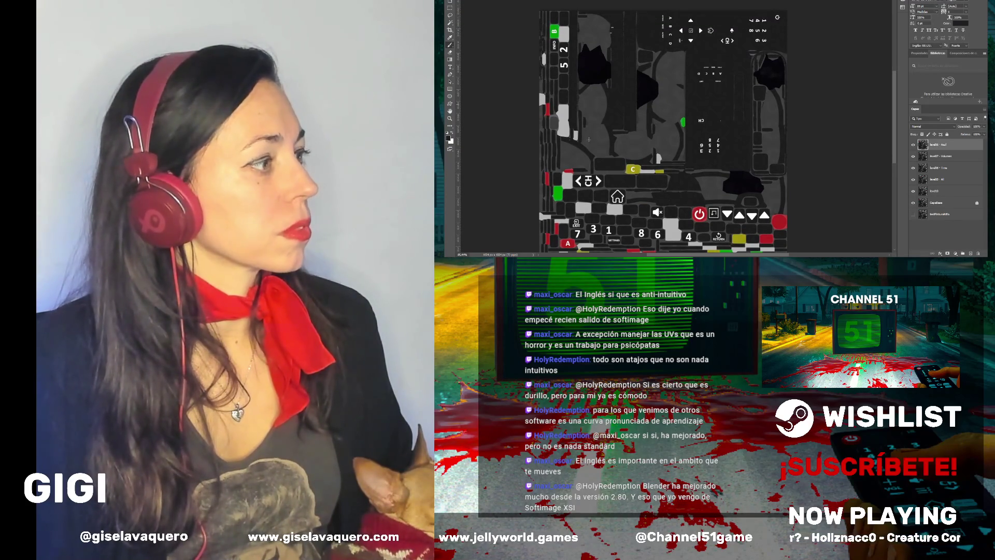
scroll(589, 139, "up", 2)
scroll(588, 139, "down", 3)
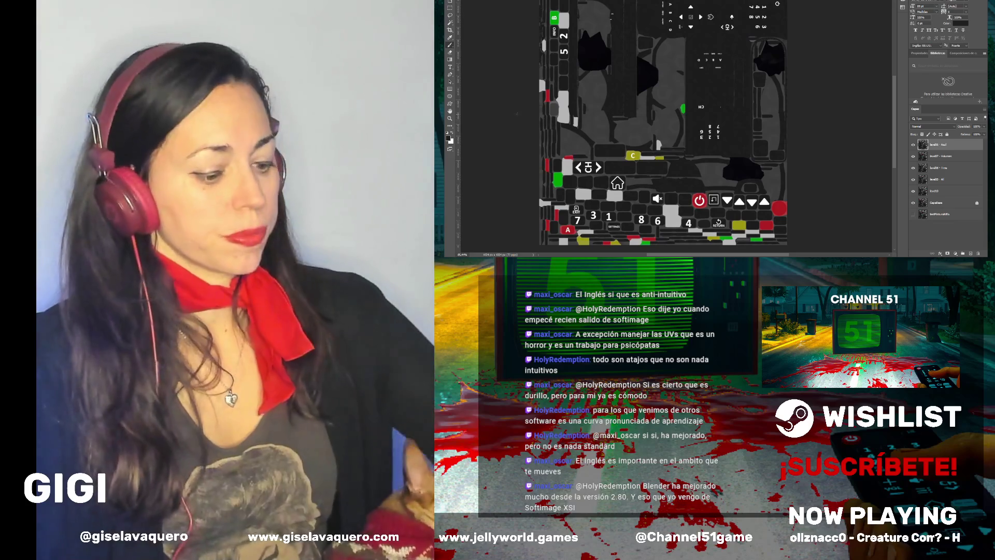
scroll(541, 102, "up", 5)
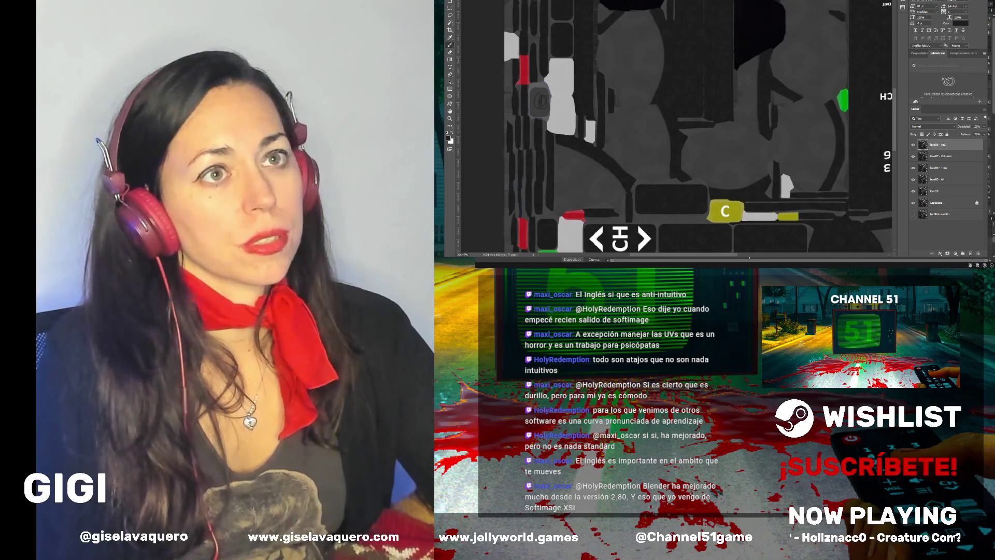
scroll(513, 92, "up", 1)
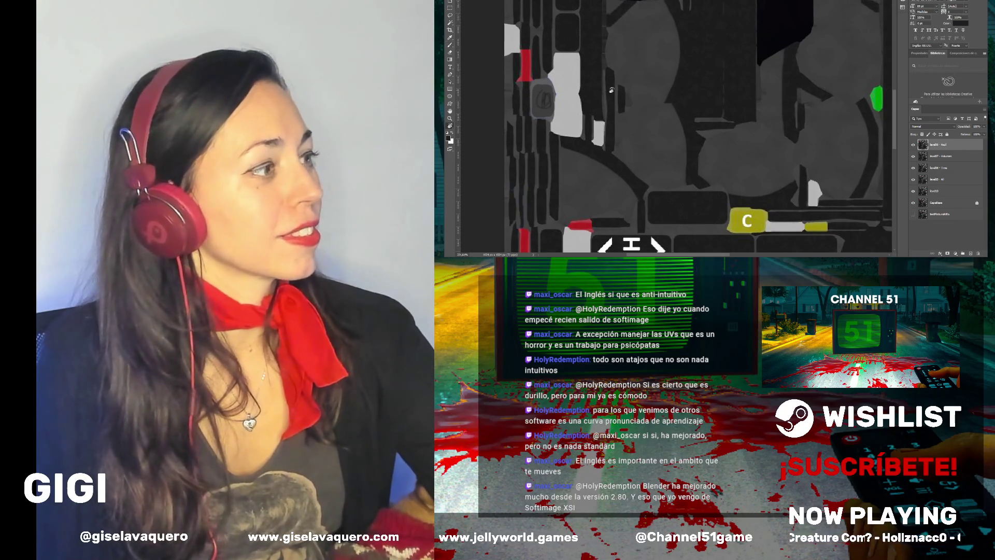
mouse_move(598, 92)
left_mouse_down()
mouse_move(616, 145)
mouse_move(643, 163)
mouse_move(661, 155)
mouse_move(637, 209)
left_mouse_up()
scroll(637, 209, "up", 3)
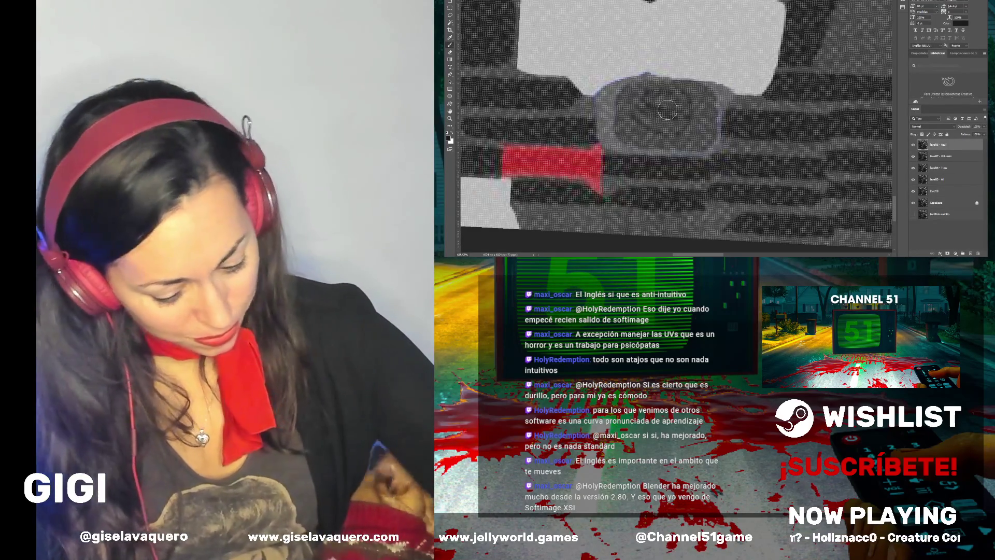
Brush the area around the oval dial next to the red patch a darker grey
mouse_move(666, 101)
left_mouse_down()
mouse_move(698, 130)
mouse_move(632, 98)
mouse_move(621, 119)
mouse_move(629, 112)
left_mouse_up()
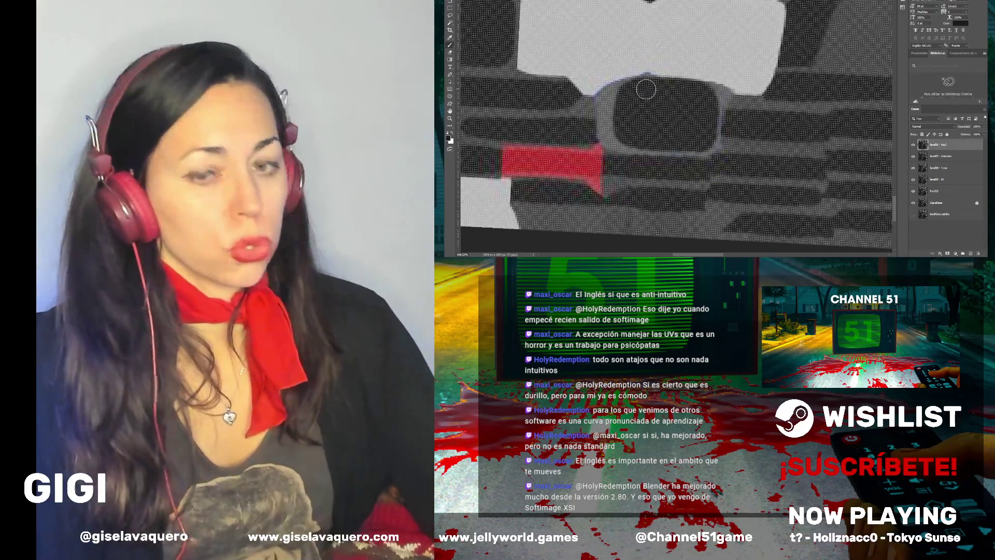
Zoom out and pan until the entire remote texture is visible, then return to Unity
scroll(643, 93, "down", 2)
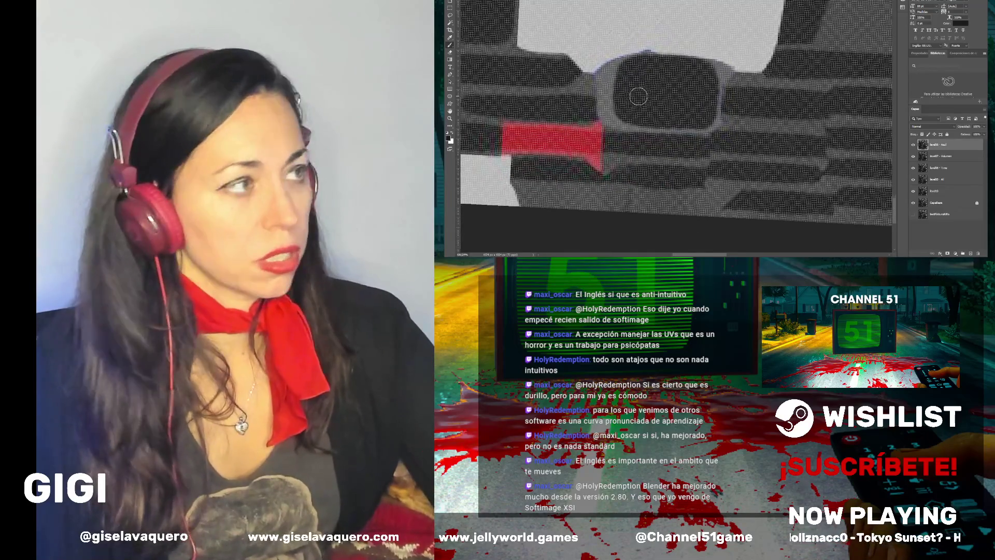
scroll(638, 97, "down", 5)
scroll(631, 97, "down", 3)
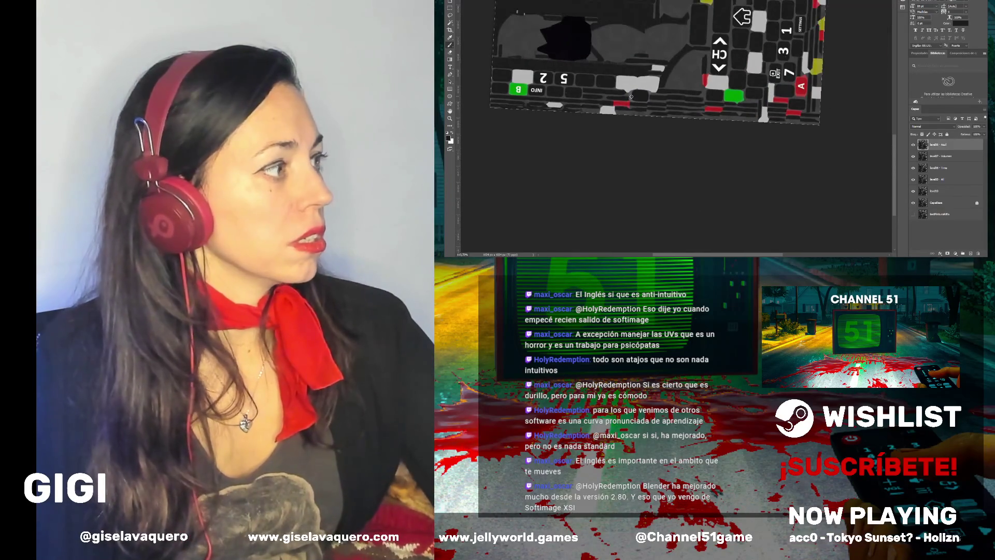
scroll(629, 79, "down", 2)
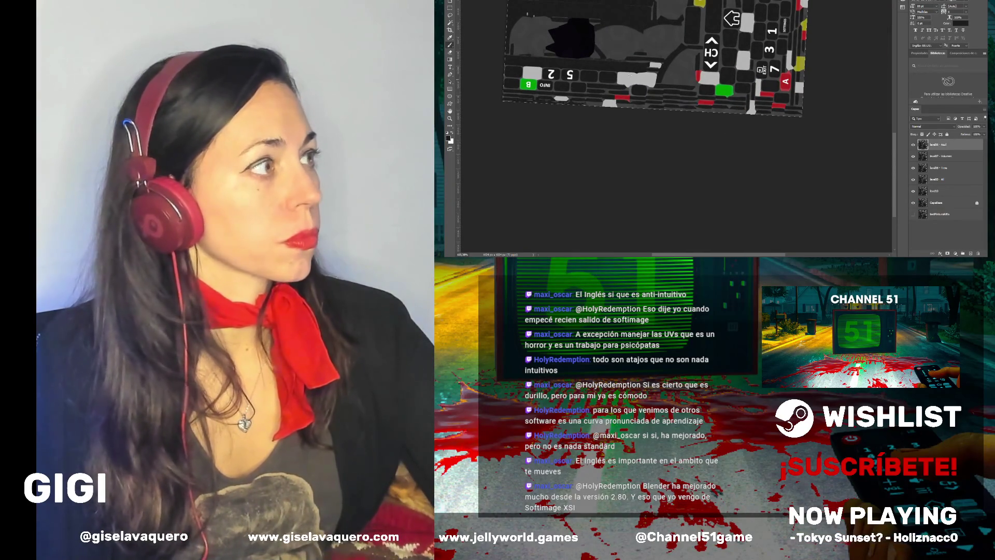
scroll(629, 72, "down", 1)
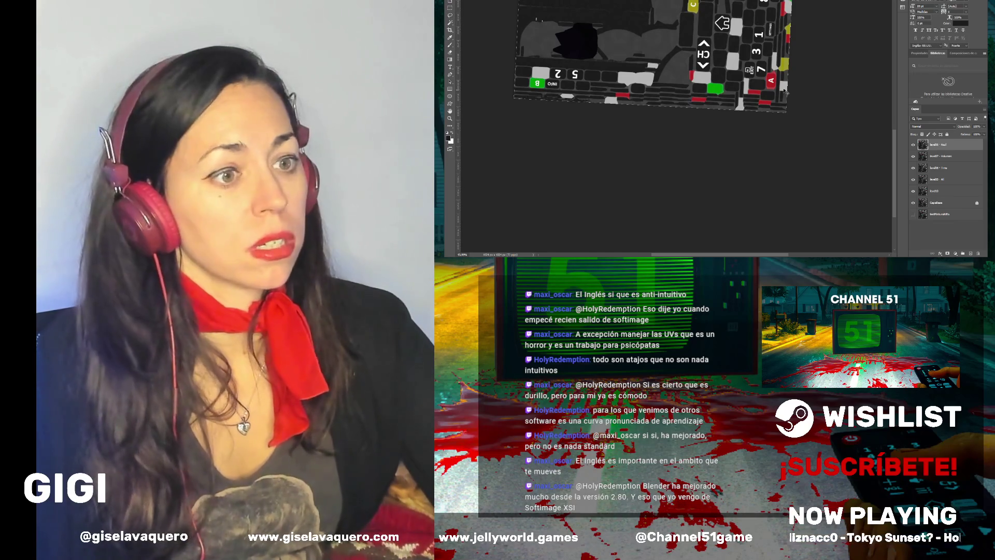
left_click_drag(895, 147, 888, 110)
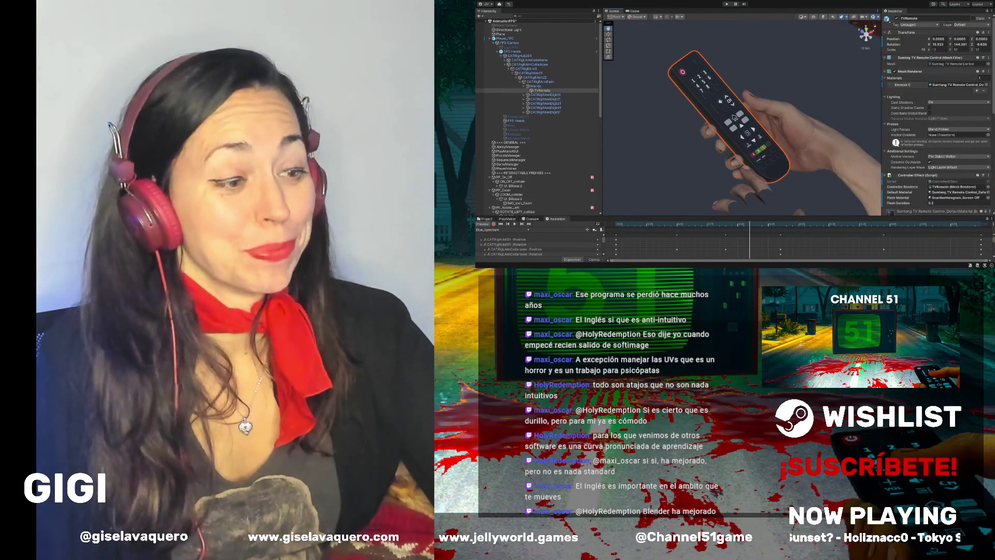
Check the texture, then orbit and zoom Unity's Scene view to see the remote frontally and from a flatter angle
key("alt+Tab")
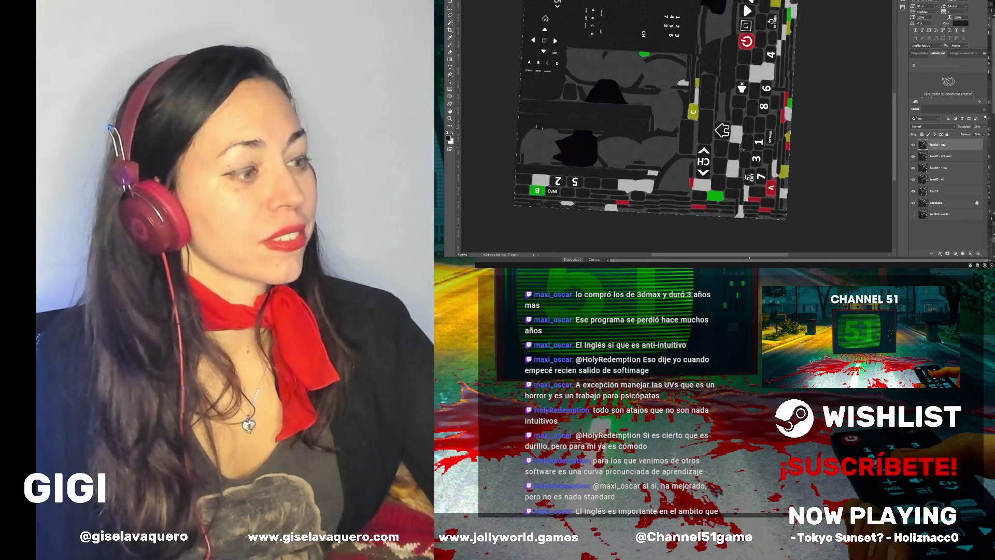
key("alt+Tab")
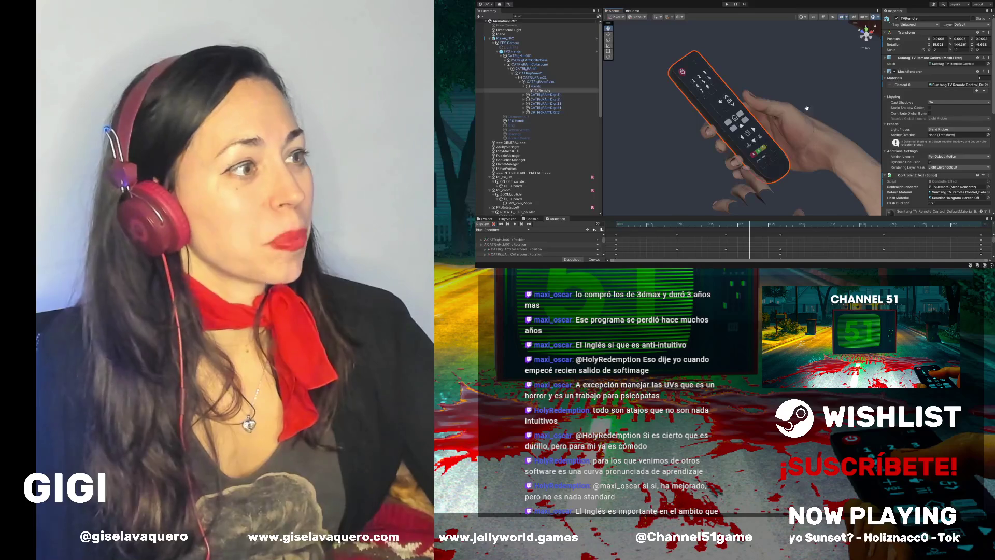
mouse_move(796, 119)
left_mouse_down()
mouse_move(752, 142)
mouse_move(774, 155)
mouse_move(791, 146)
left_mouse_up()
scroll(752, 143, "up", 3)
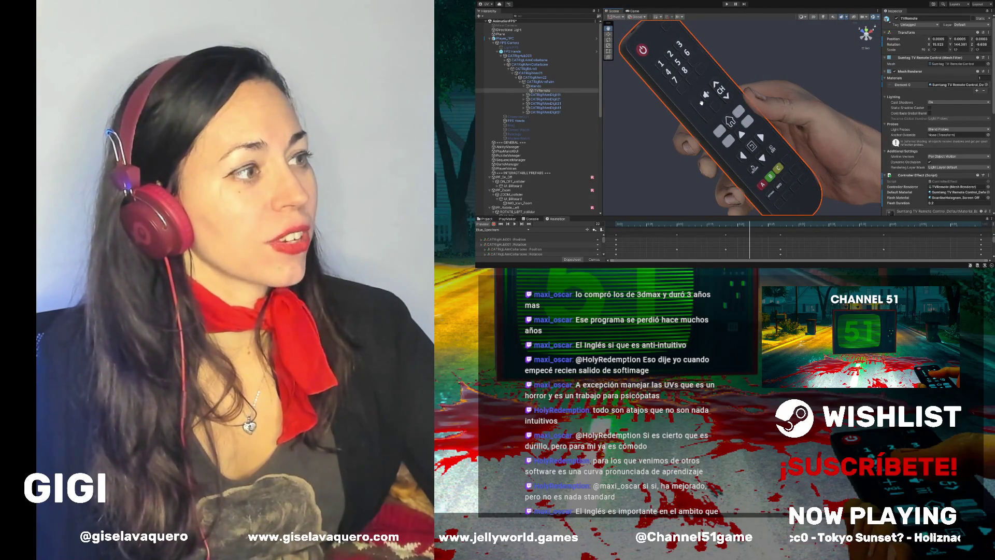
mouse_move(790, 151)
left_mouse_down()
mouse_move(767, 127)
mouse_move(750, 149)
mouse_move(685, 147)
left_mouse_up()
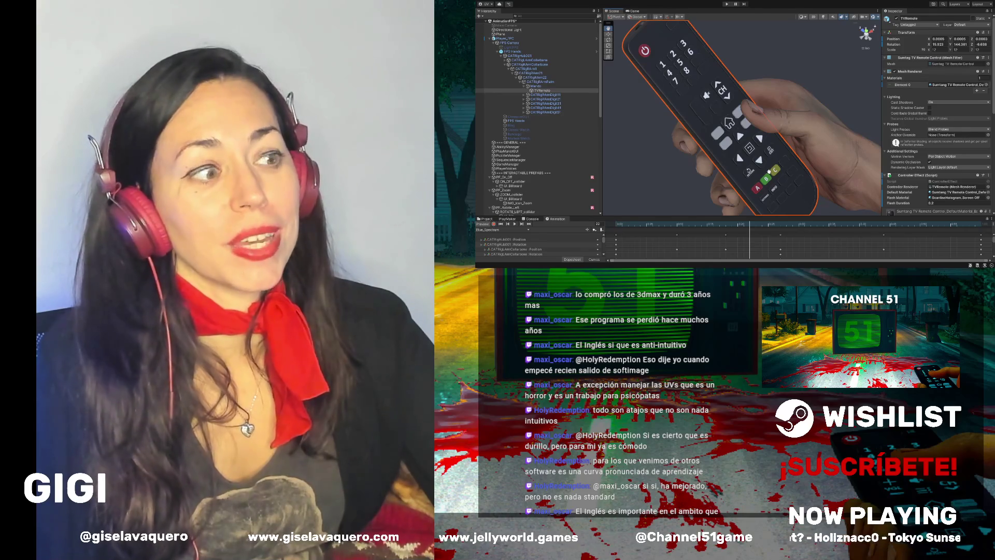
mouse_move(766, 165)
left_mouse_down()
mouse_move(816, 132)
mouse_move(792, 111)
mouse_move(663, 131)
mouse_move(606, 96)
mouse_move(743, 167)
mouse_move(708, 135)
left_mouse_up()
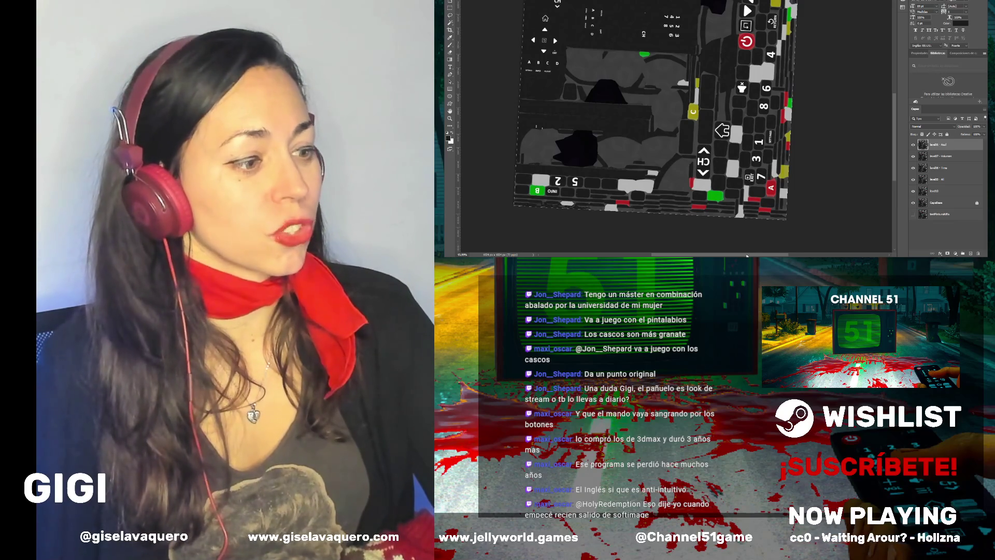
Rotate the canvas about 180° so the texture is upright, then pan to the lower number keys
left_click_drag(747, 255, 737, 253)
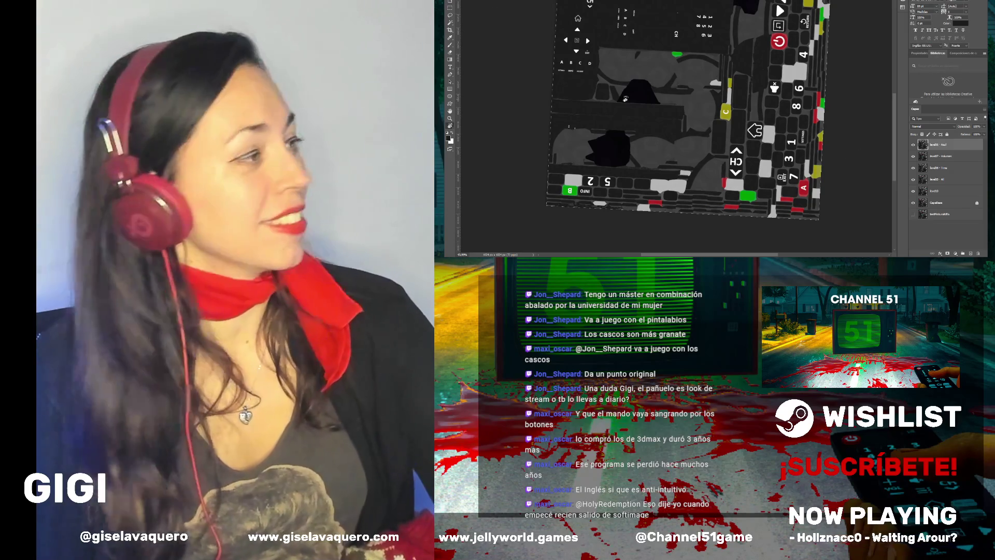
mouse_move(625, 99)
left_mouse_down()
mouse_move(673, 65)
mouse_move(863, 100)
left_mouse_up()
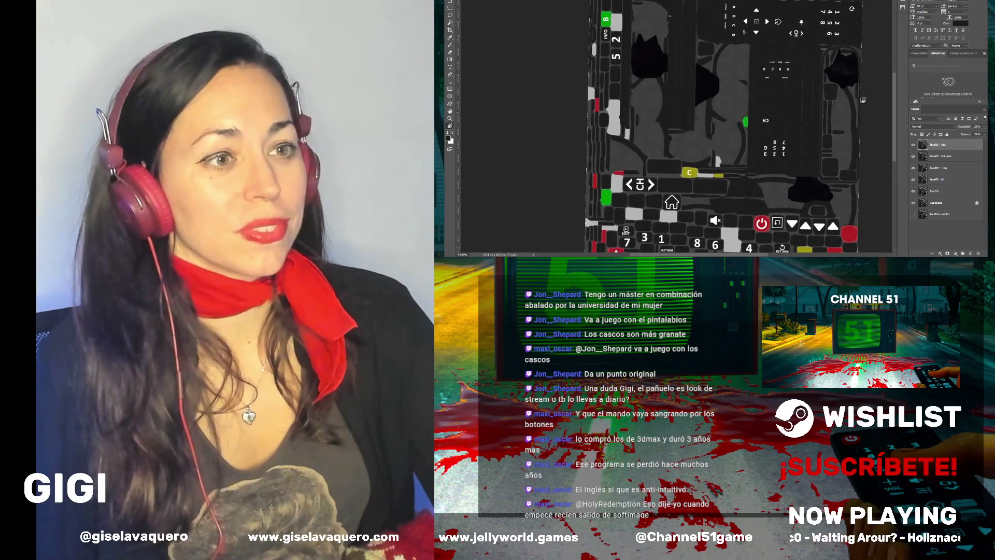
scroll(741, 120, "down", 3)
left_click_drag(740, 121, 739, 120)
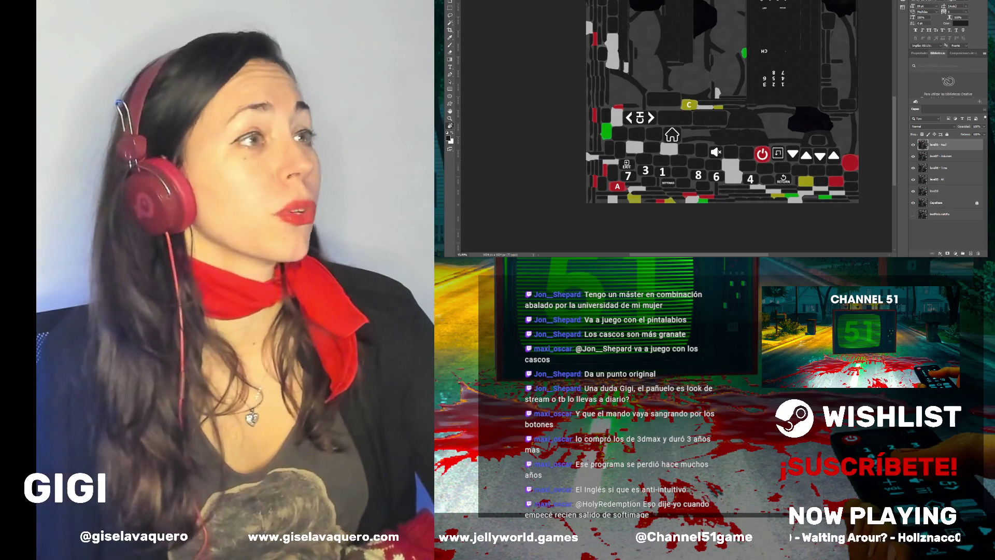
scroll(895, 106, "up", 2)
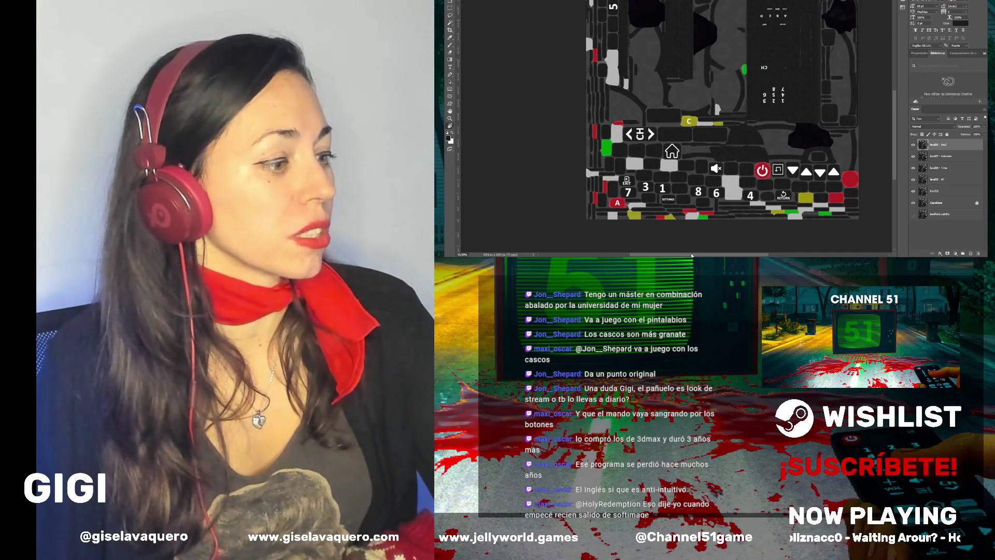
scroll(704, 129, "right", 2)
scroll(724, 204, "up", 2)
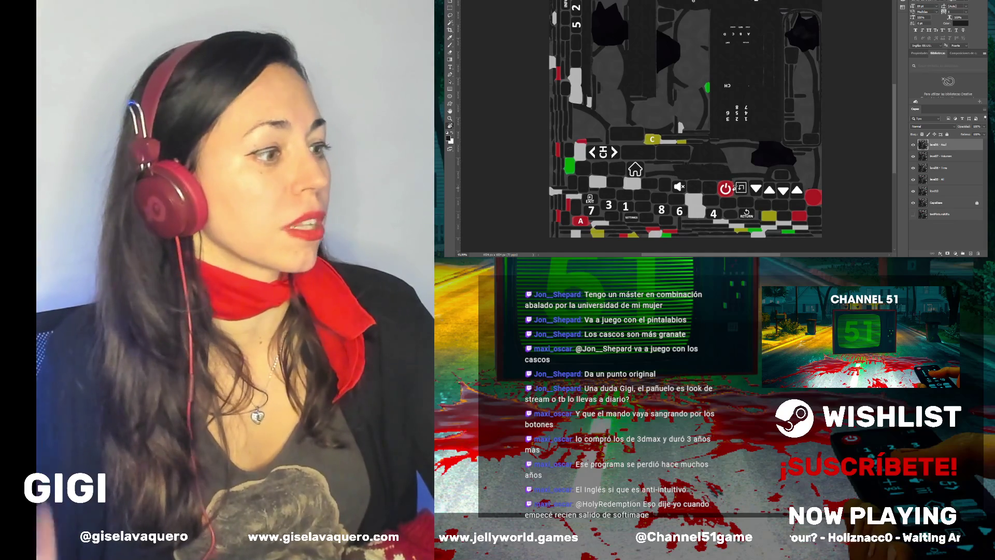
scroll(701, 170, "up", 2)
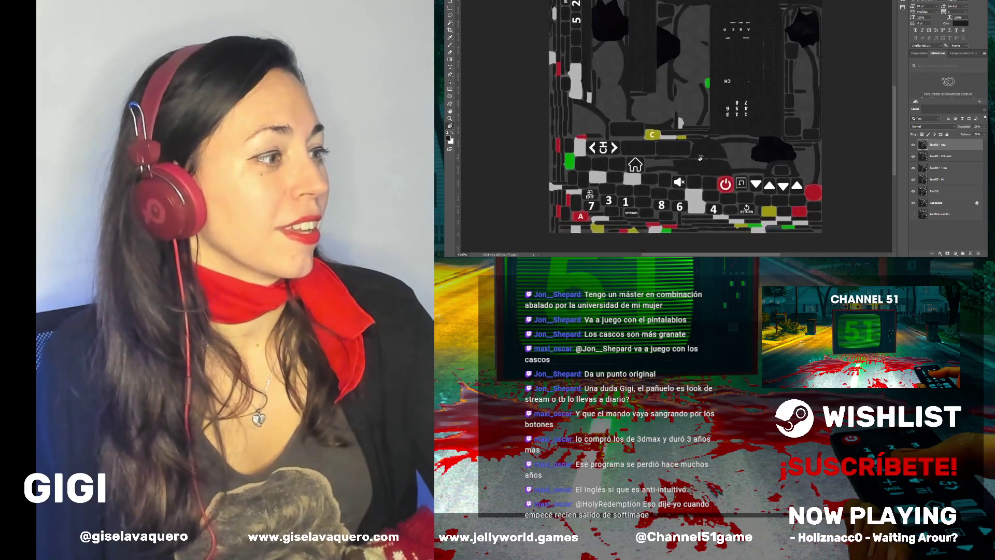
scroll(701, 170, "up", 3)
scroll(693, 157, "down", 2)
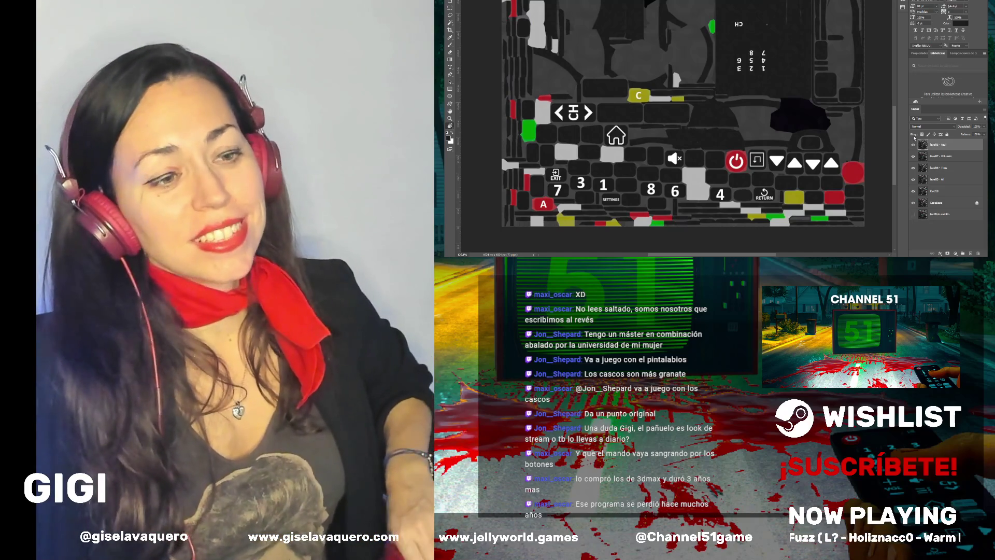
left_click(913, 145)
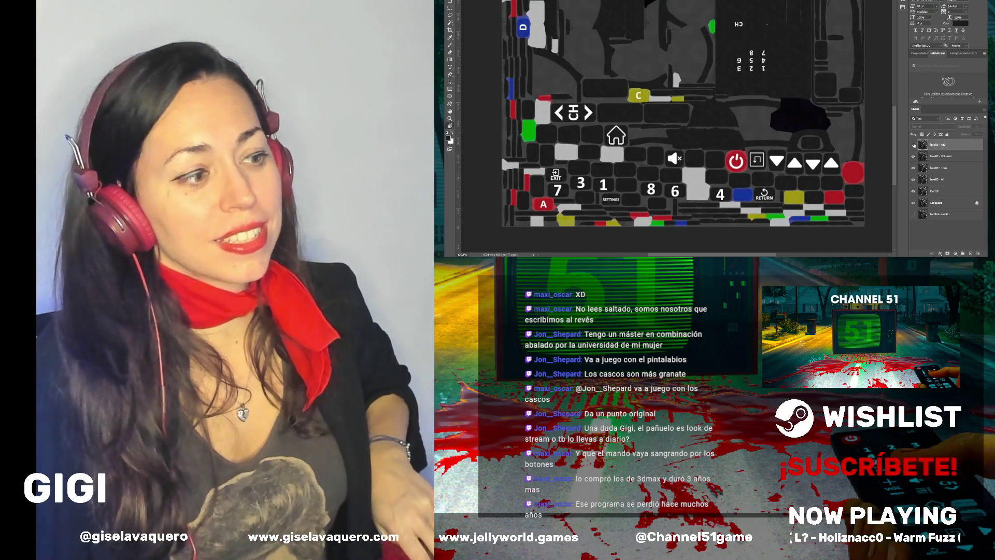
left_click(913, 145)
left_click(914, 145)
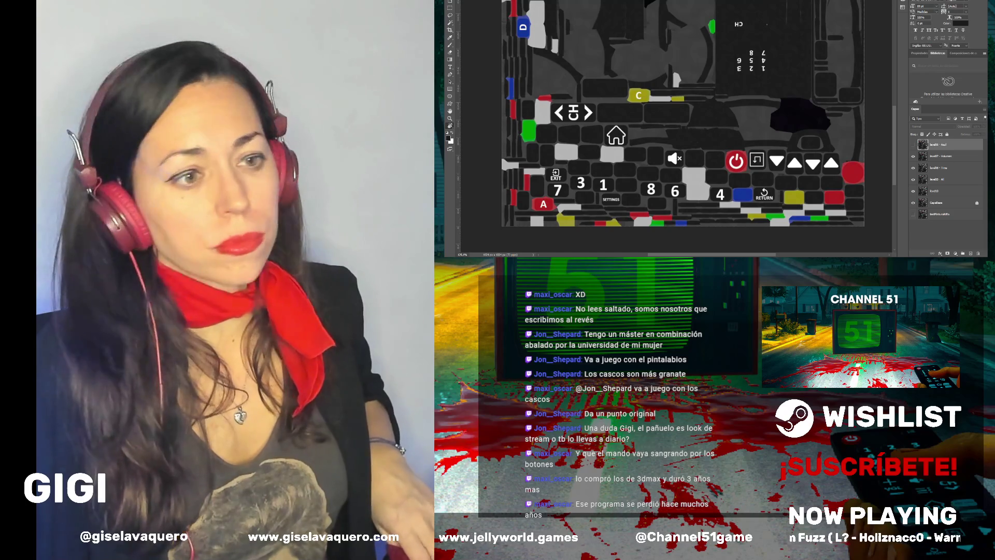
Hide three colour layers to reveal the white button labels, briefly toggling the white-labels layer
scroll(741, 148, "down", 2)
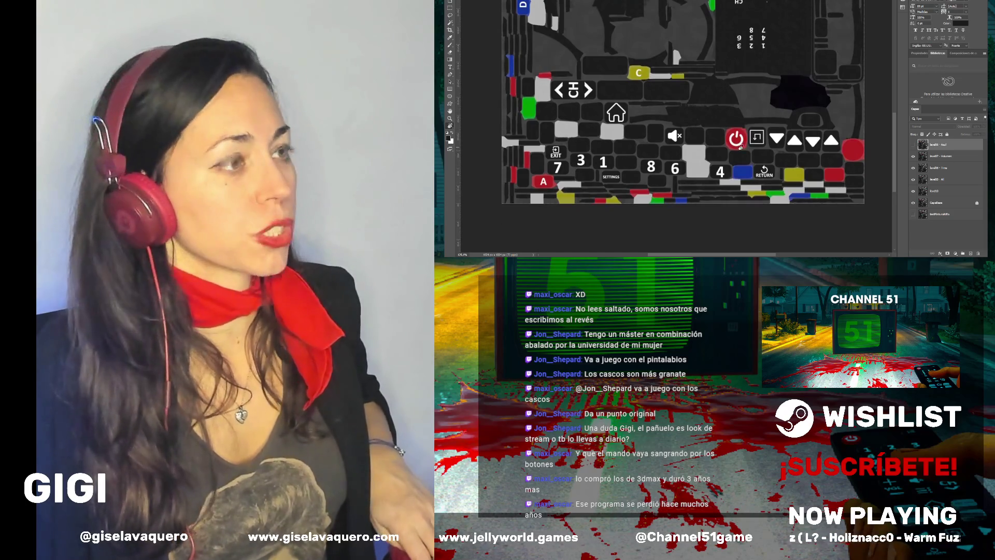
scroll(745, 154, "down", 5)
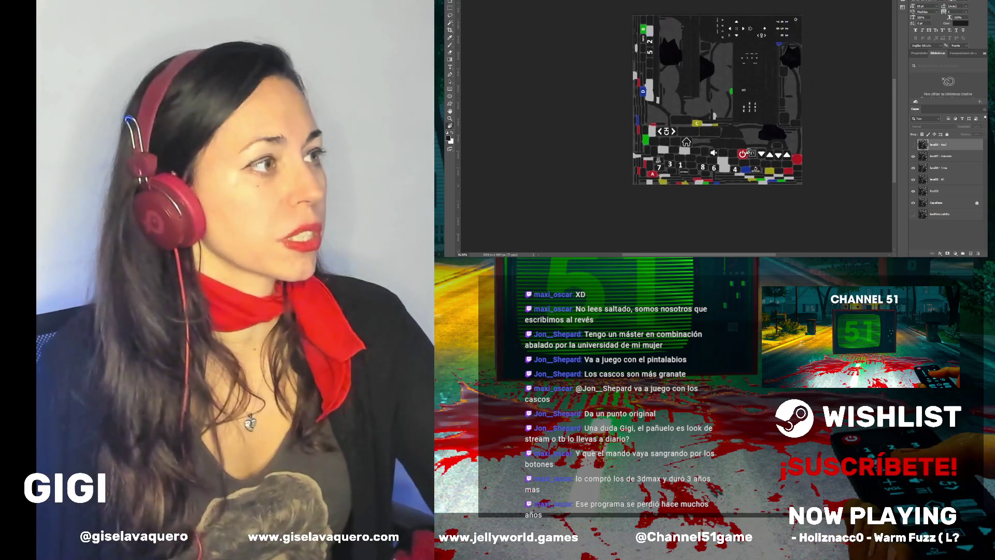
scroll(747, 151, "up", 3)
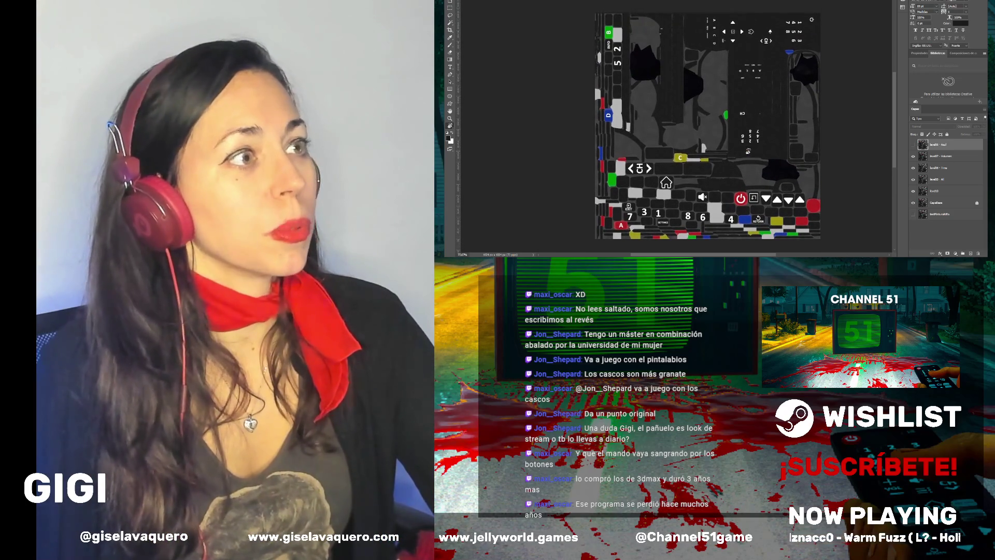
left_click_drag(912, 156, 912, 201)
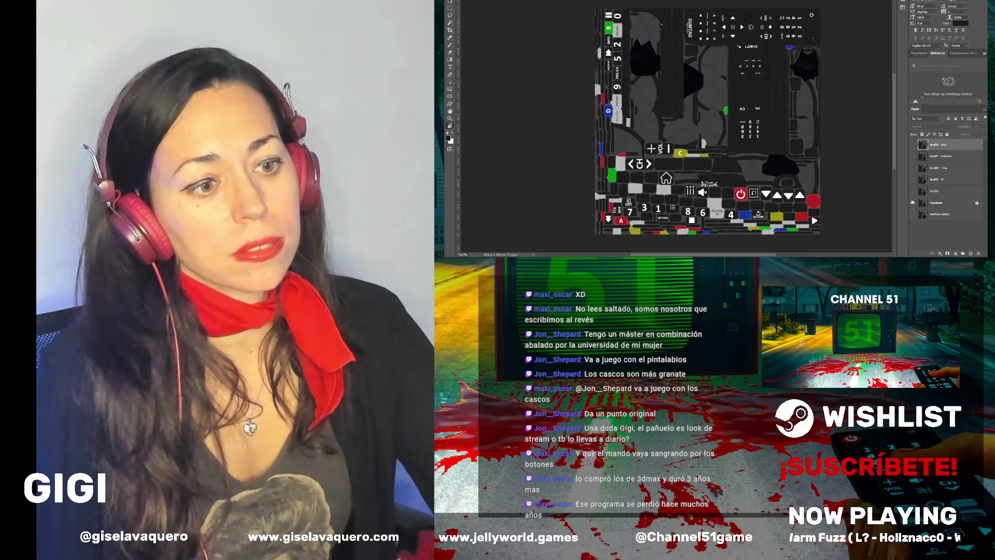
left_click(912, 193)
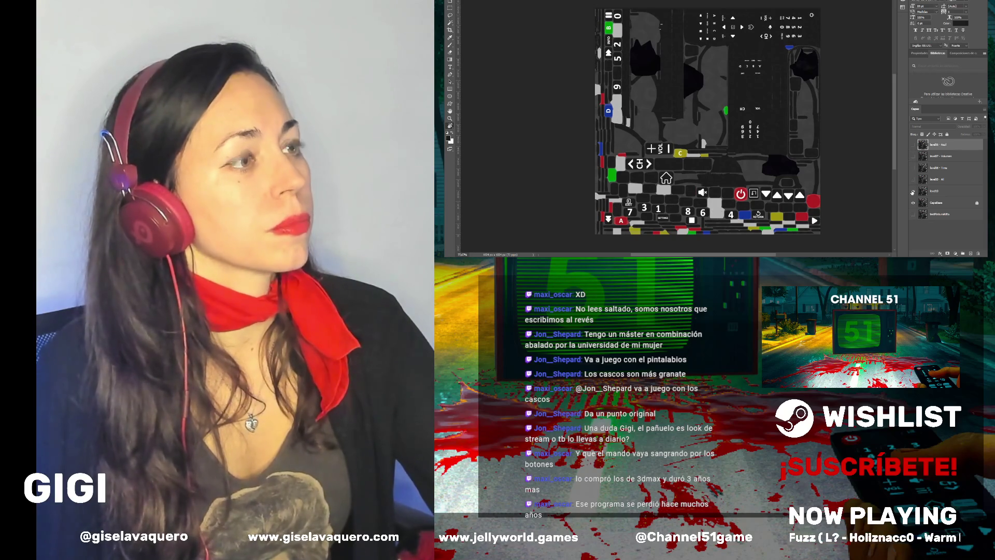
left_click(912, 193)
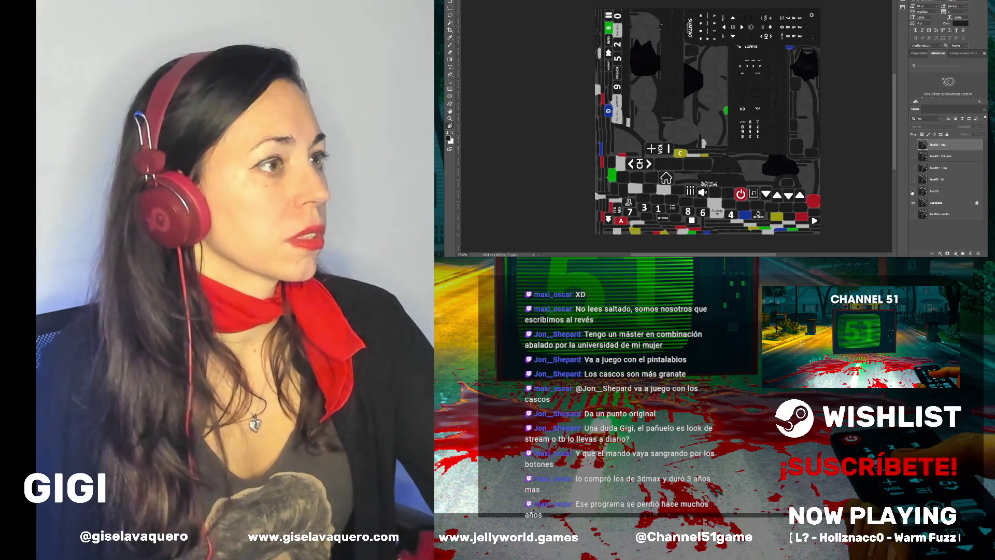
Paint grey over the stray 8 digit and the lower stem of the 7
scroll(692, 223, "up", 3)
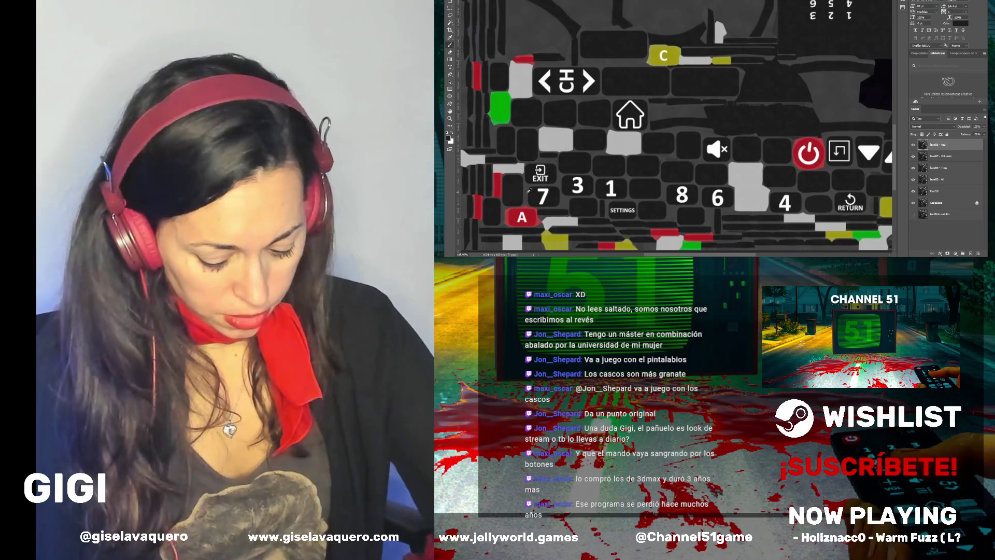
scroll(593, 174, "down", 2)
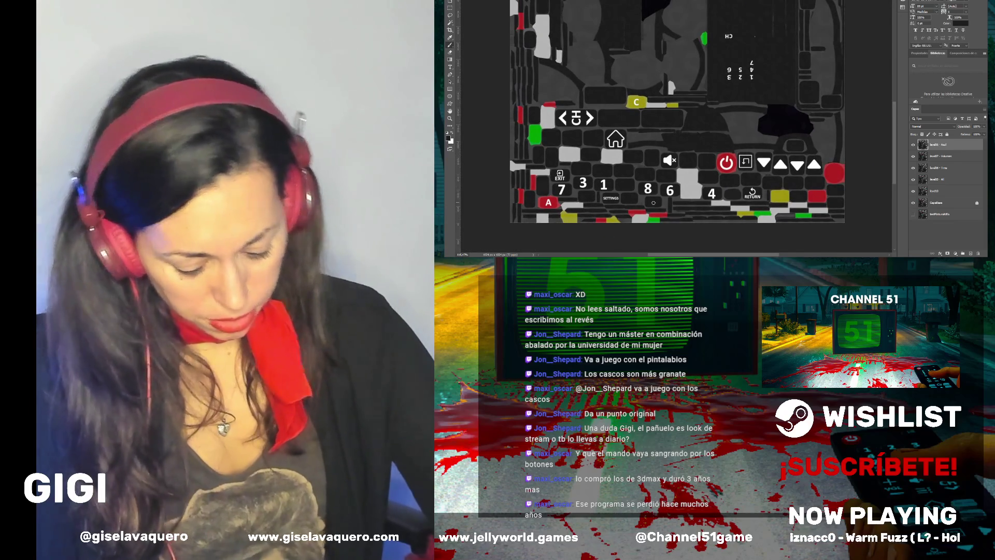
scroll(647, 195, "up", 3)
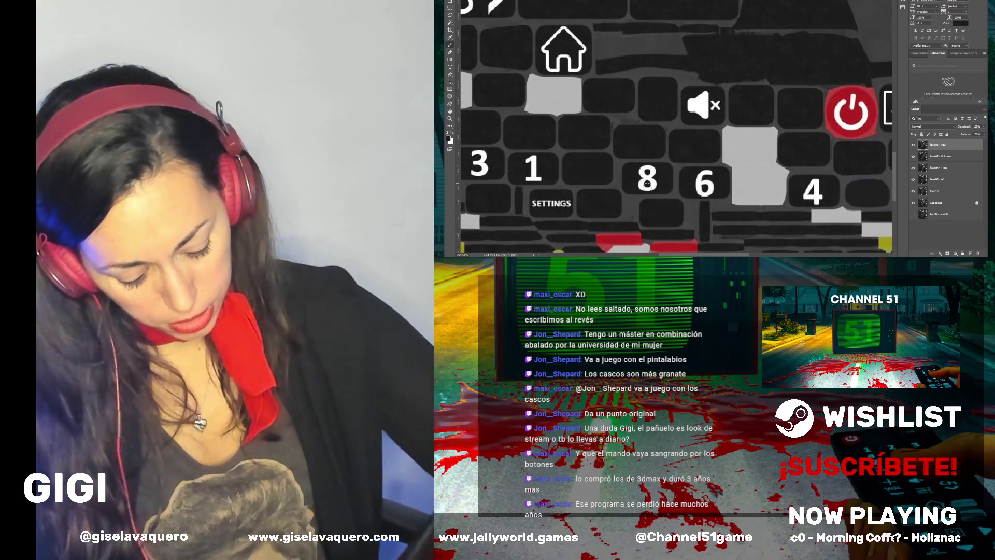
left_click_drag(643, 188, 642, 167)
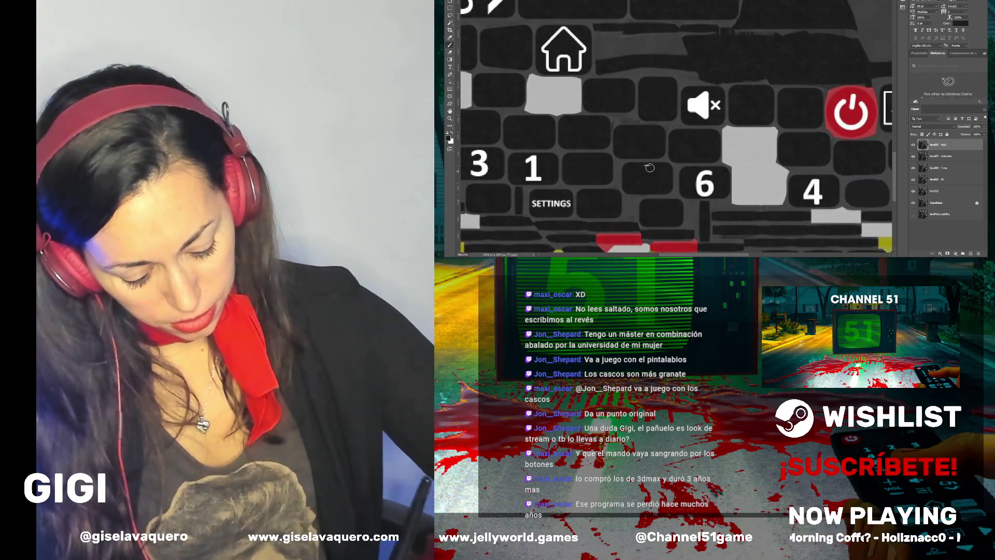
scroll(643, 166, "down", 3)
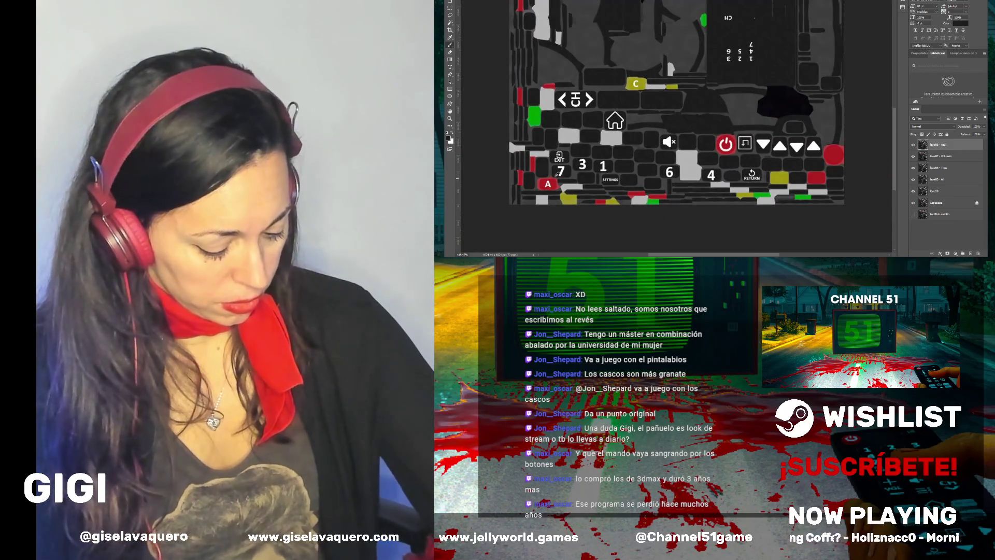
scroll(564, 172, "up", 3)
scroll(564, 173, "up", 2)
mouse_move(567, 179)
left_mouse_down()
mouse_move(584, 147)
mouse_move(557, 141)
left_mouse_up()
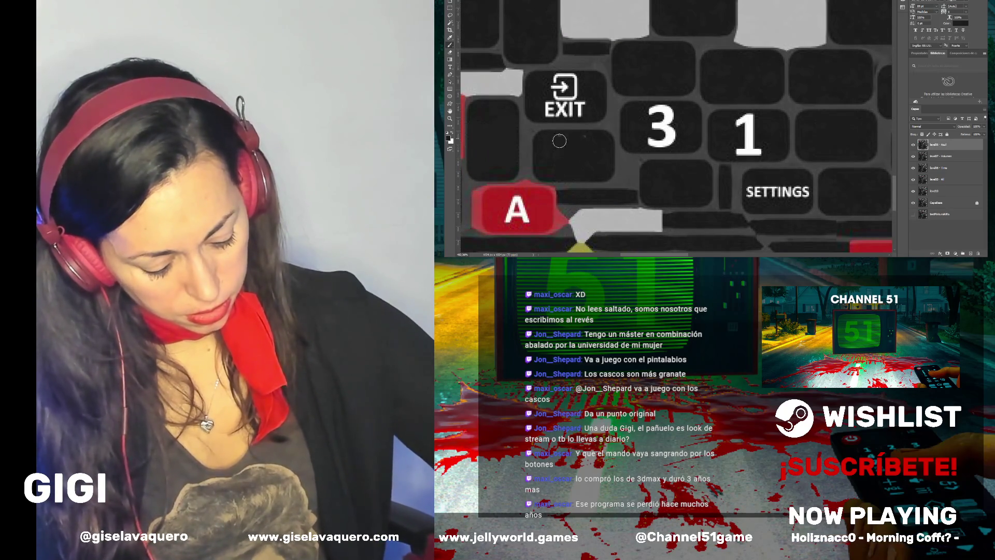
scroll(565, 135, "down", 3)
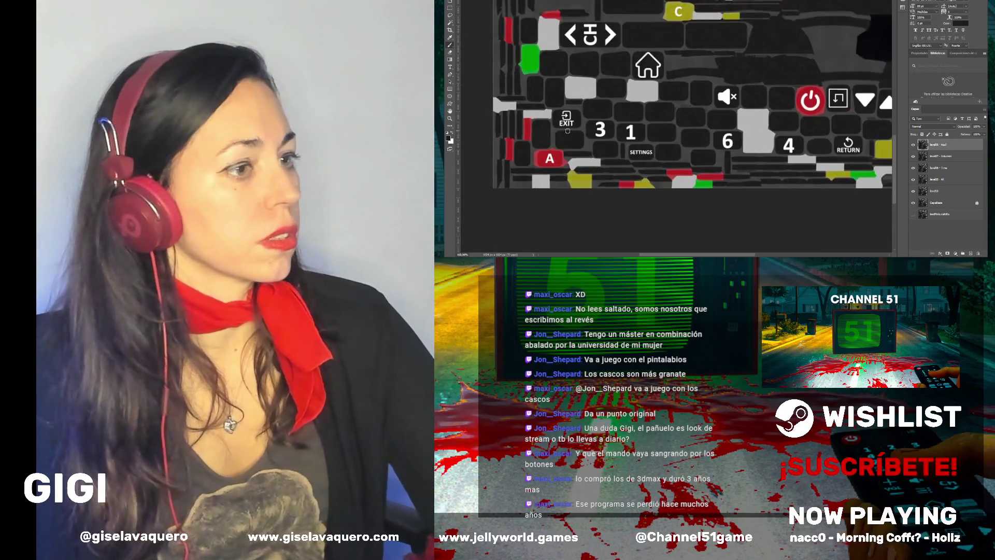
scroll(568, 130, "down", 3)
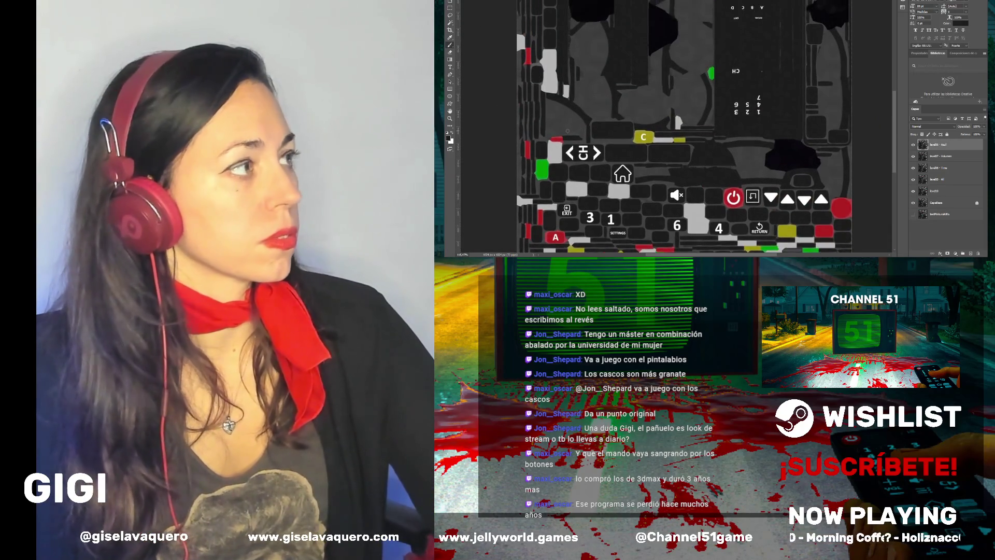
scroll(567, 130, "up", 1)
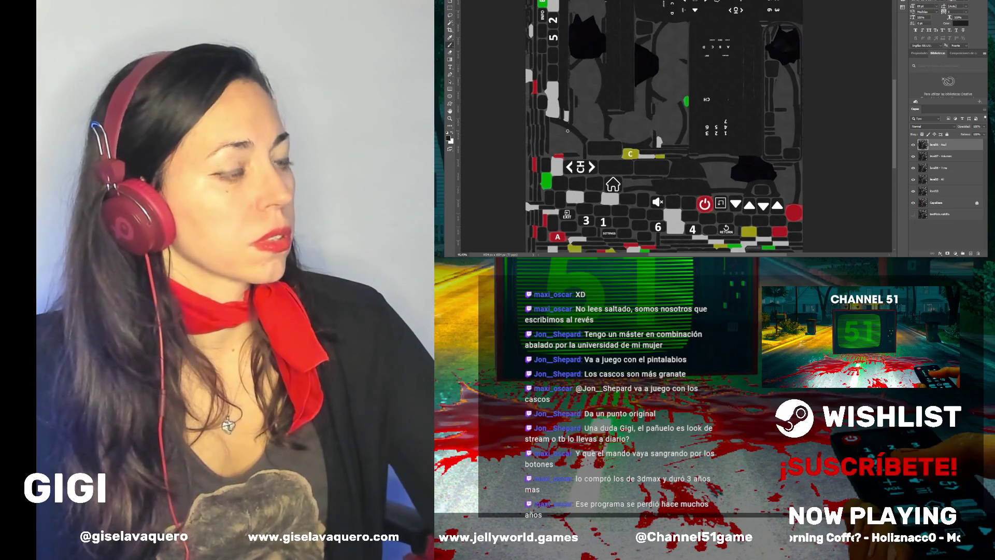
scroll(567, 131, "up", 2)
scroll(567, 131, "down", 2)
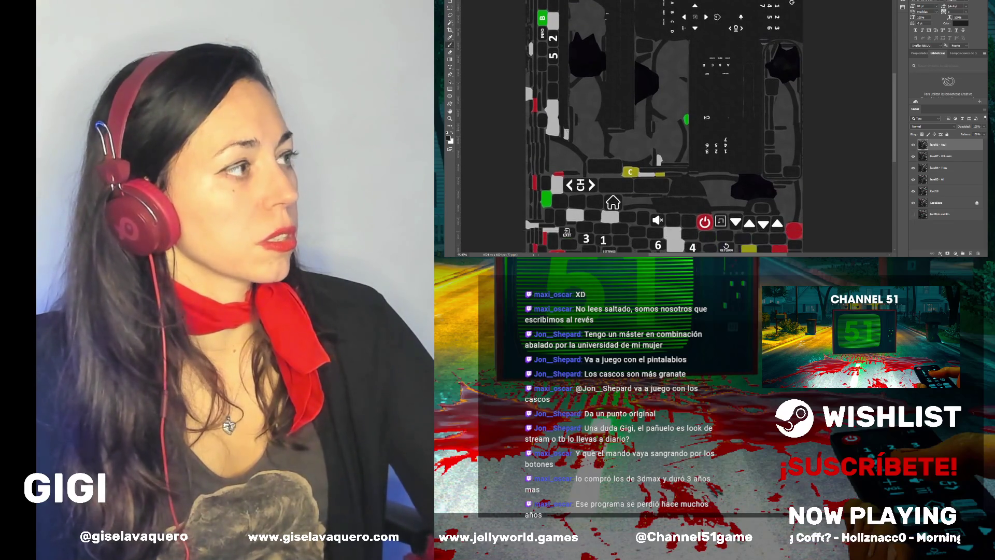
Flip the Azul layer's visibility on and off repeatedly to compare its blue elements, finishing hidden
left_click(914, 145)
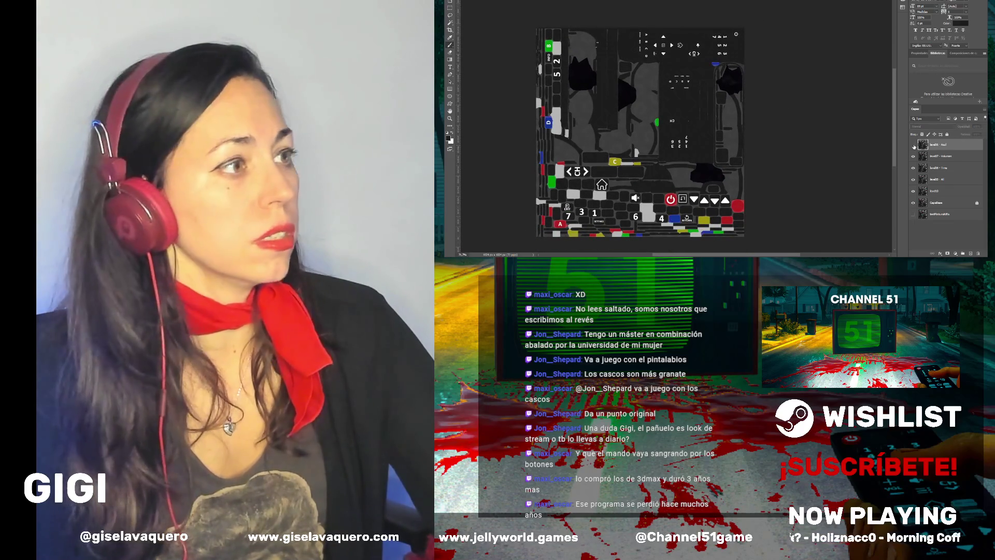
left_click(913, 145)
left_click(913, 146)
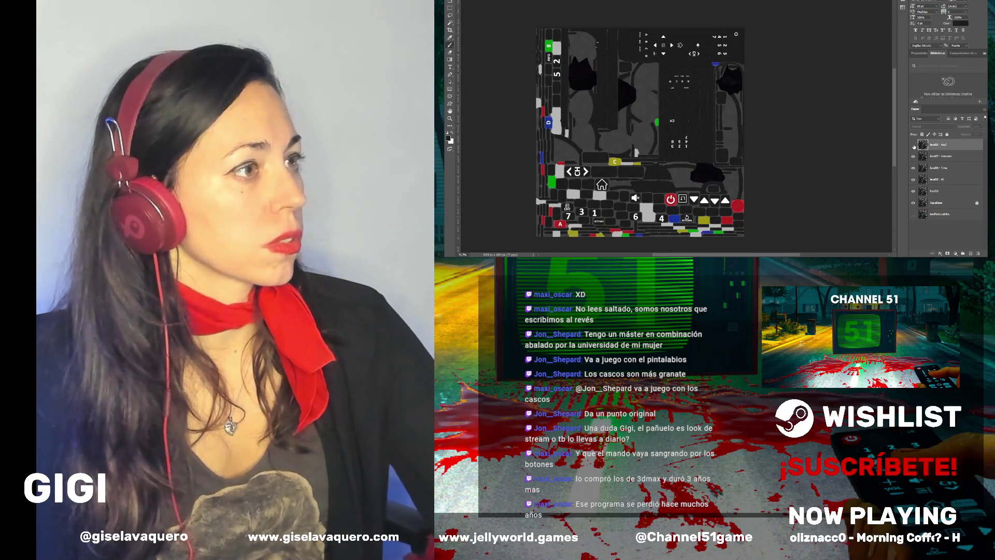
left_click(913, 145)
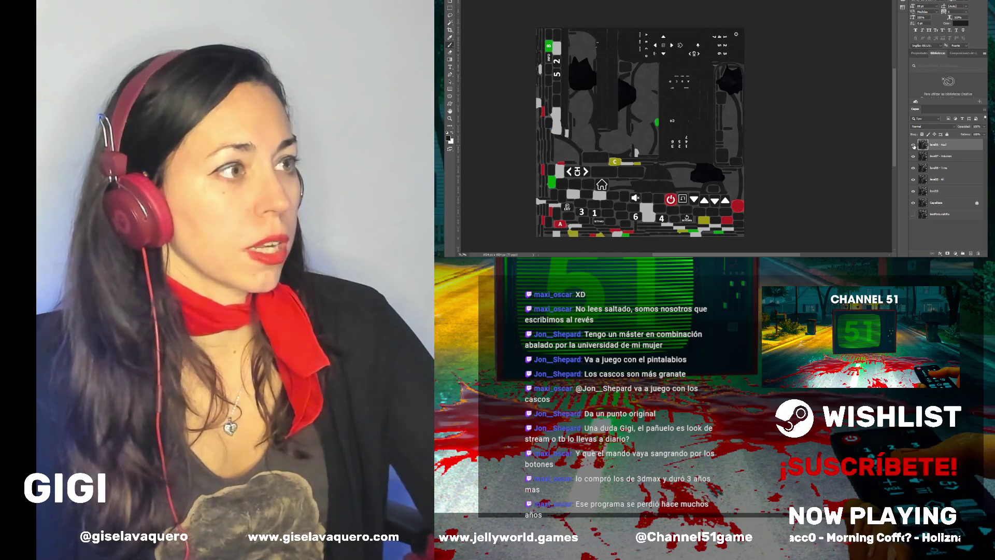
left_click(914, 146)
left_click(914, 146)
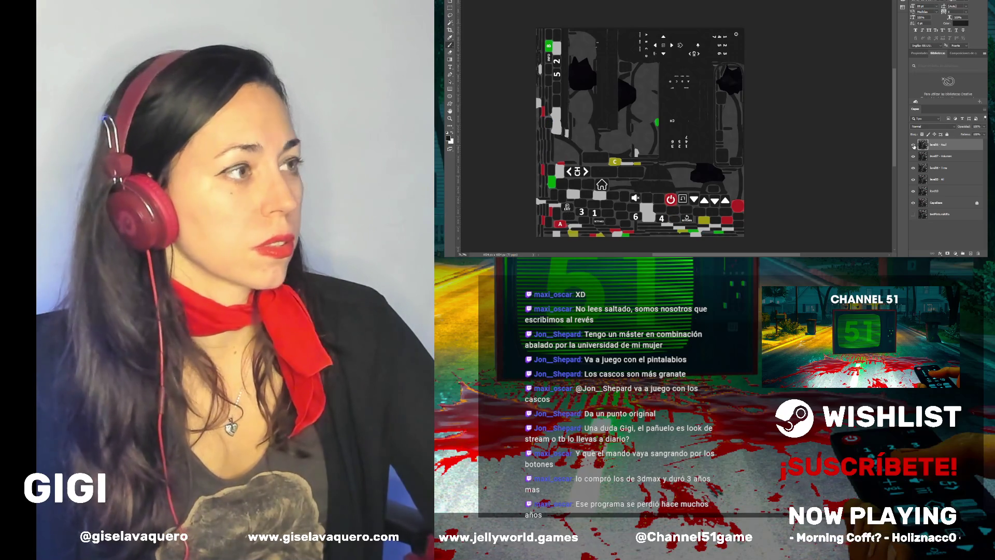
left_click(914, 145)
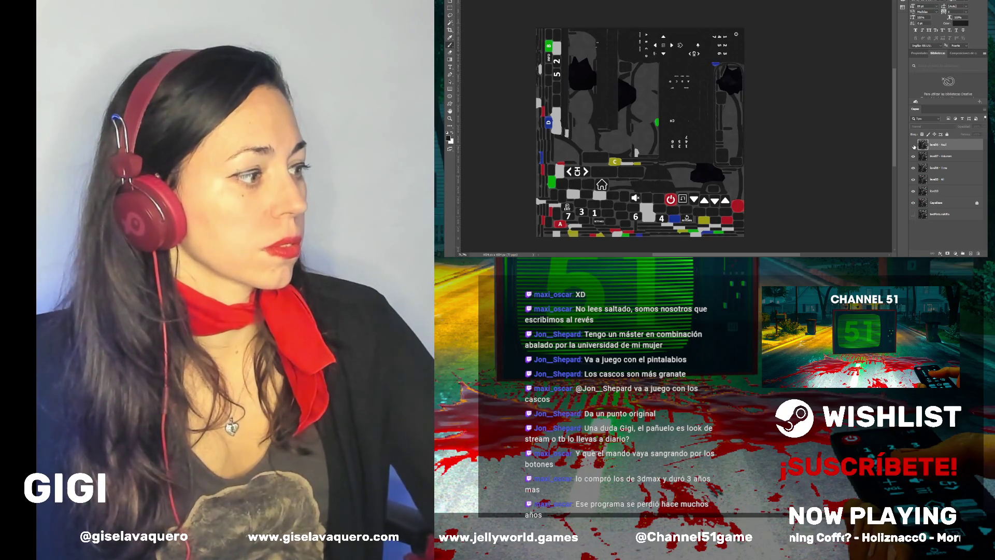
left_click(913, 145)
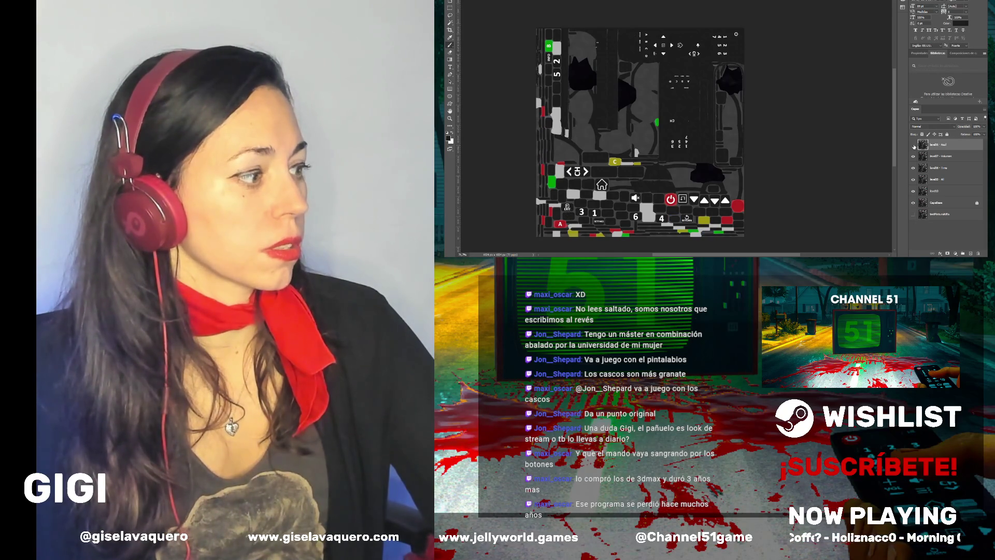
left_click(913, 145)
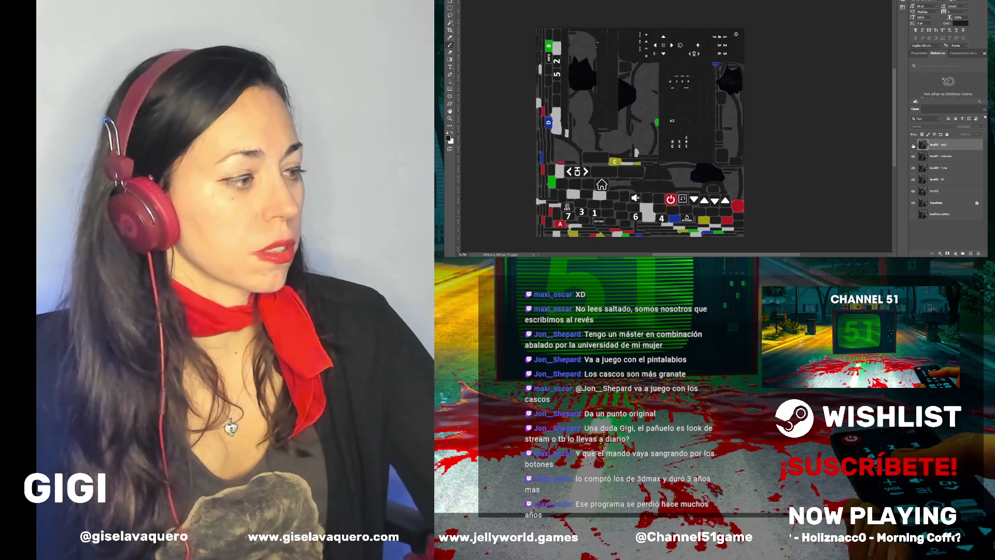
left_click(913, 145)
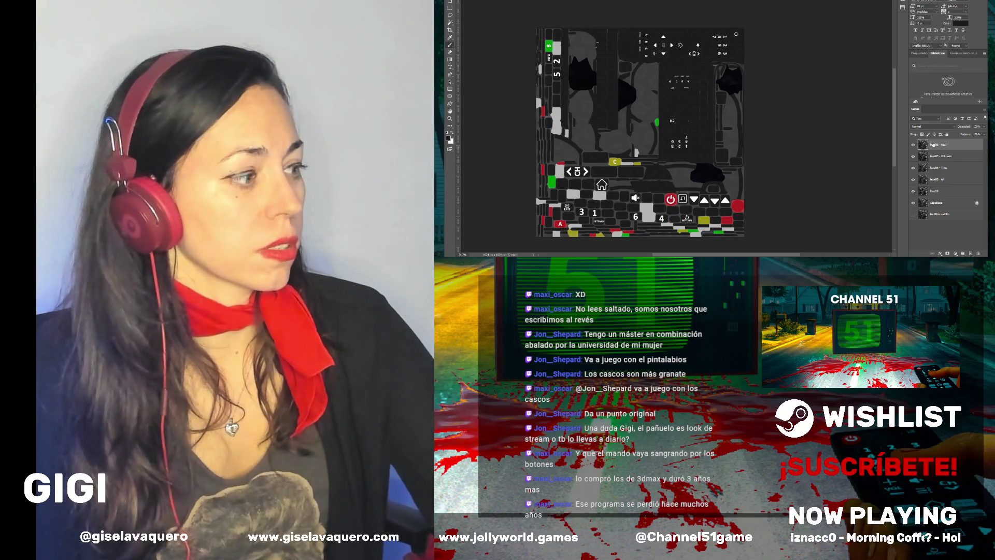
scroll(596, 47, "up", 6)
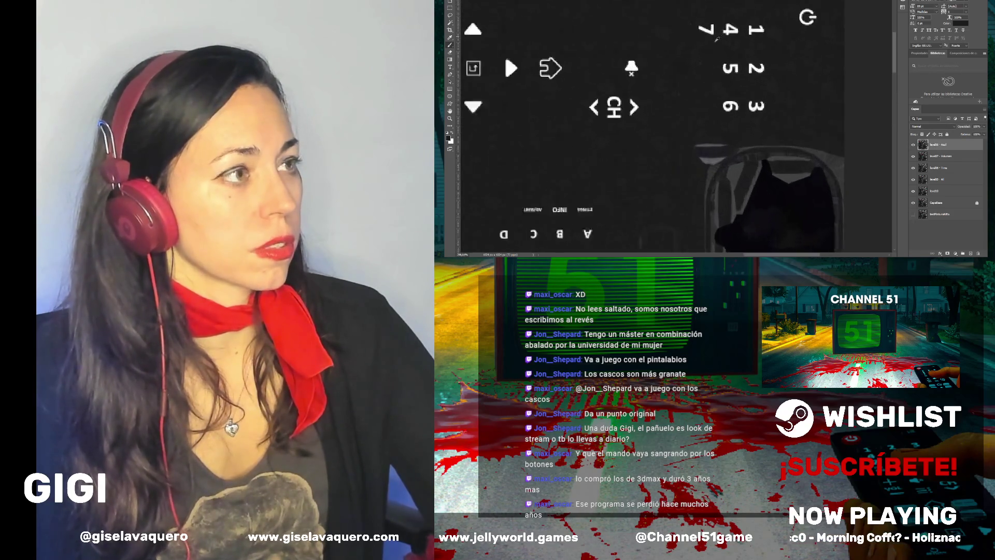
Brush grey over the 7 beside the 4, then zoom out and centre the whole texture
left_click_drag(713, 66, 694, 72)
scroll(701, 69, "down", 6)
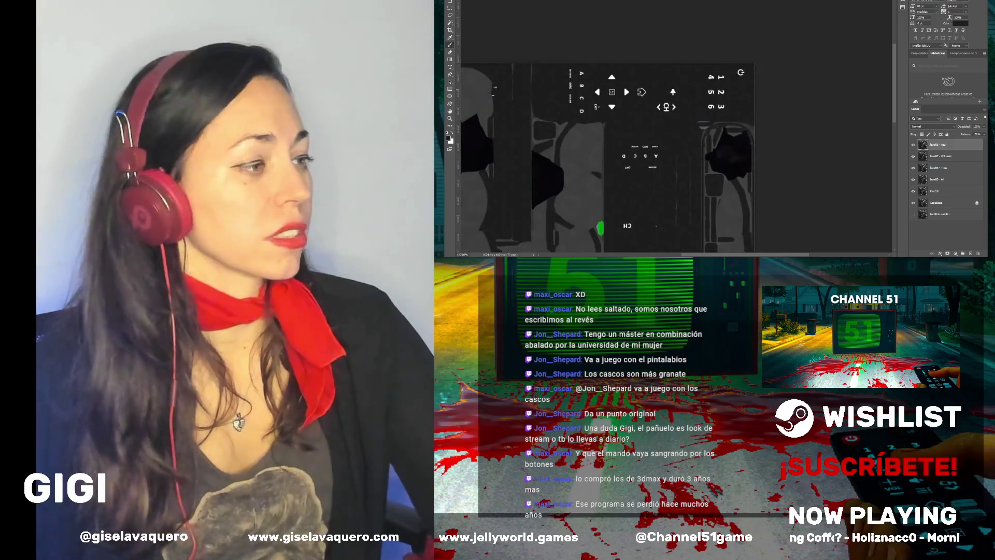
scroll(721, 191, "down", 3)
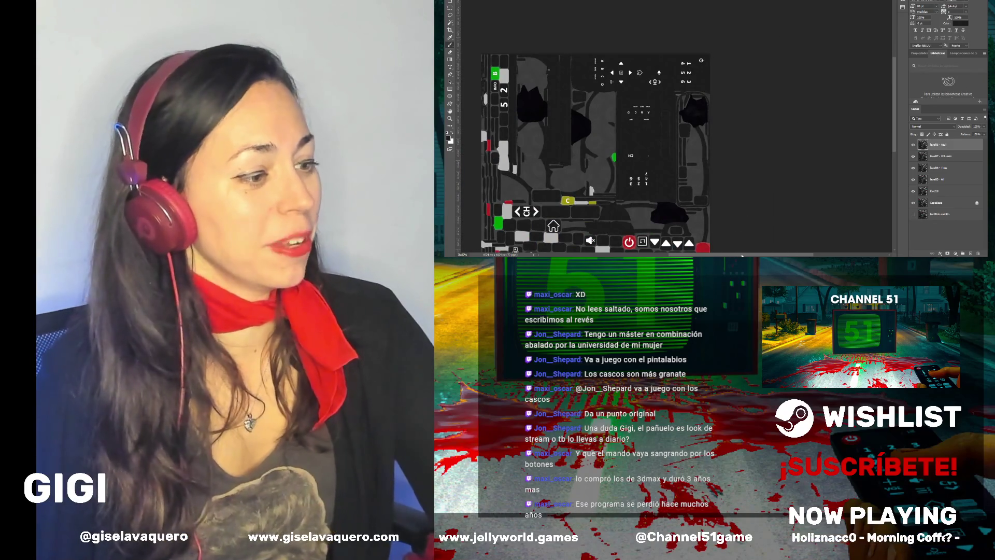
mouse_move(602, 225)
left_mouse_down()
mouse_move(679, 222)
mouse_move(698, 209)
mouse_move(697, 183)
left_mouse_up()
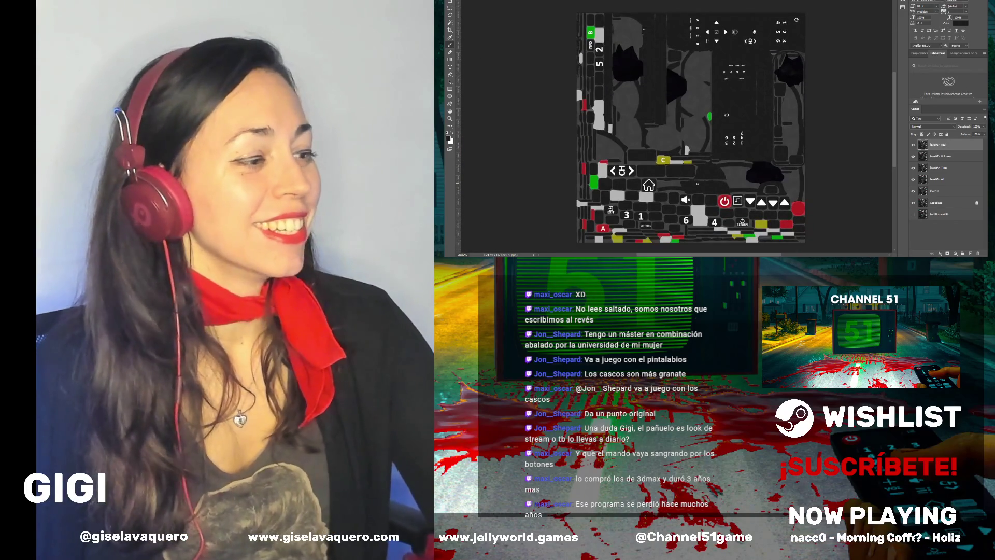
scroll(697, 183, "up", 1)
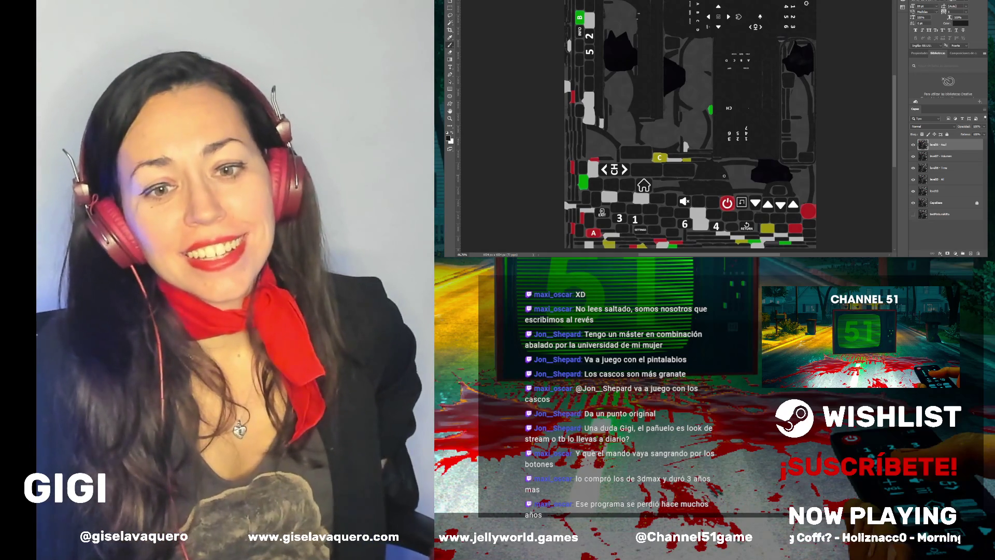
scroll(721, 173, "up", 1)
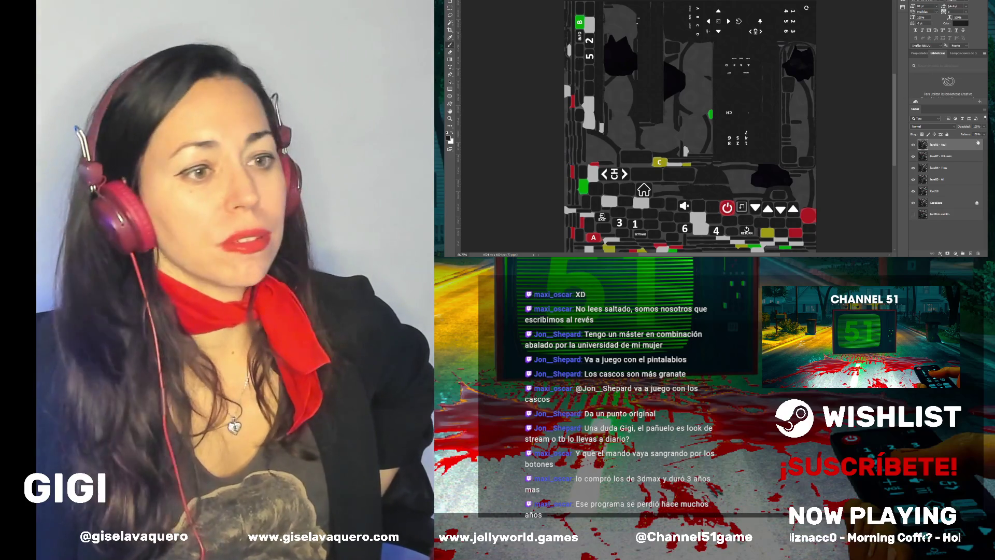
left_click(913, 146)
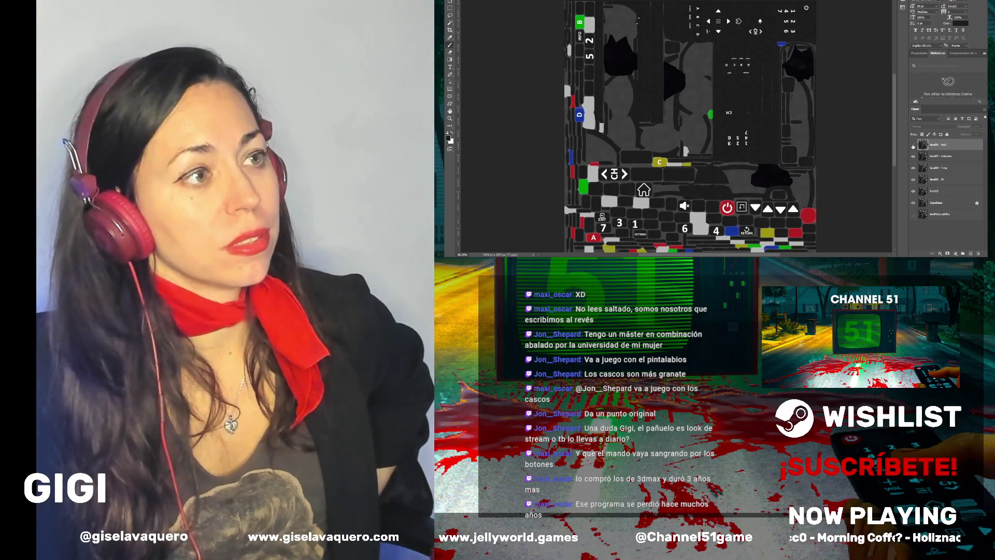
left_click(913, 145)
left_click(913, 146)
left_click(913, 146)
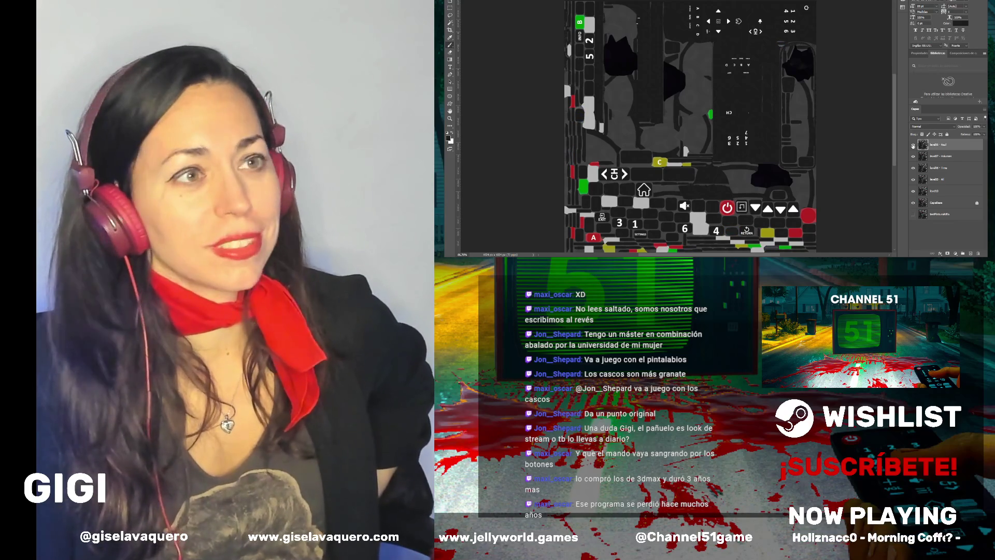
left_click(912, 147)
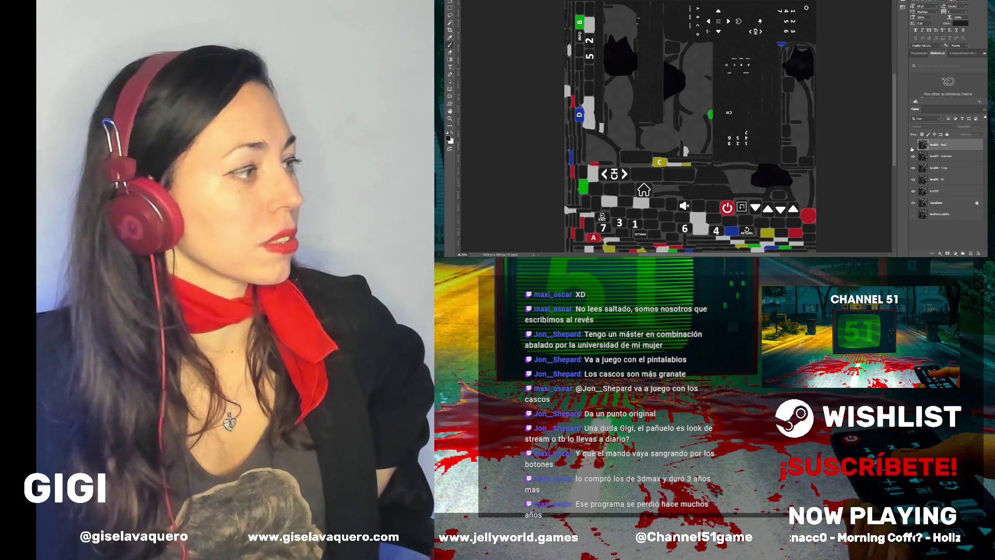
left_click(913, 147)
left_click(913, 147)
left_click(912, 147)
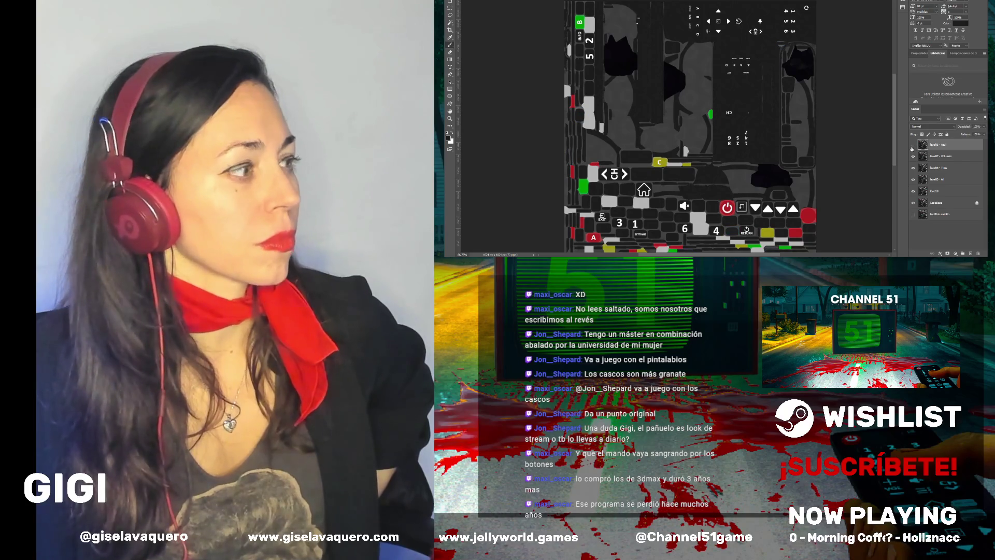
left_click(913, 147)
left_click(912, 147)
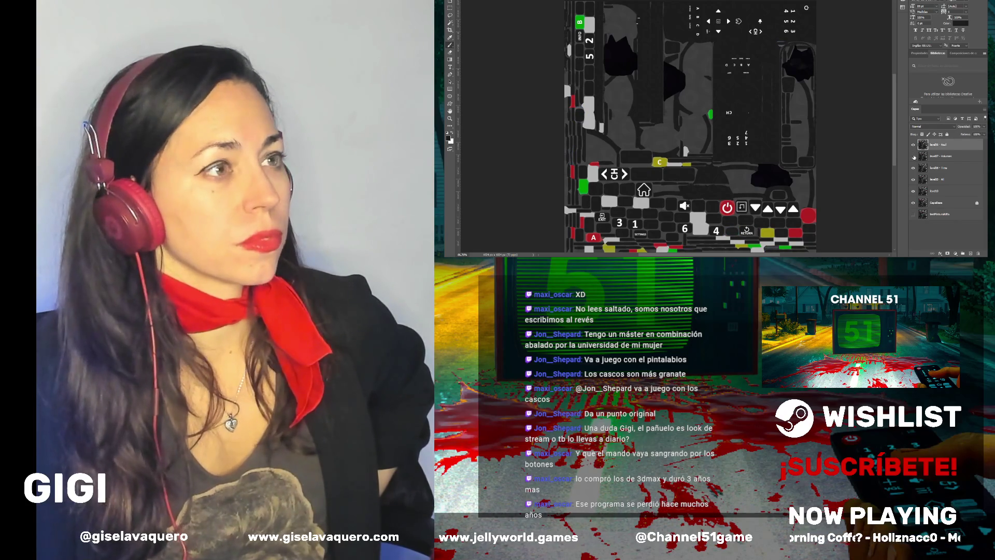
left_click(913, 148)
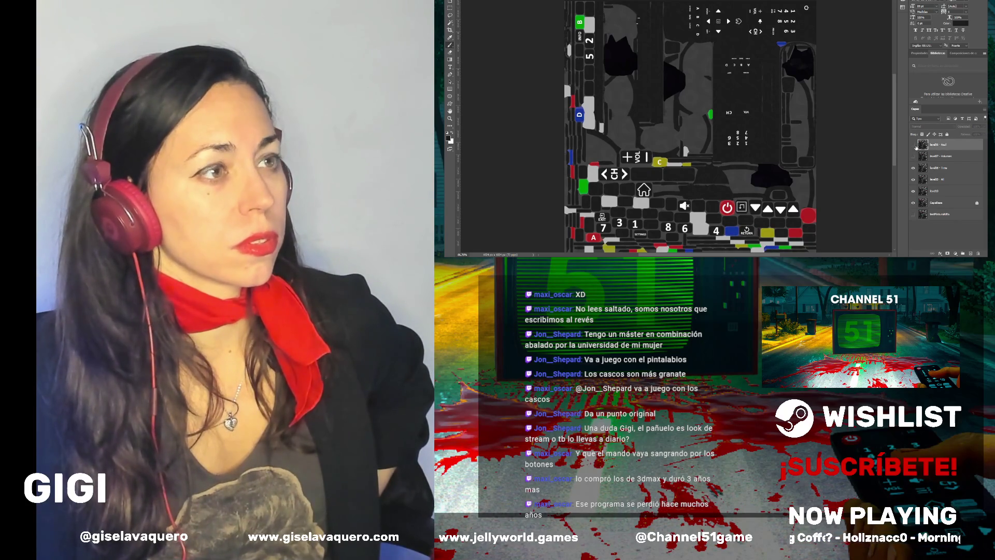
left_click(914, 157)
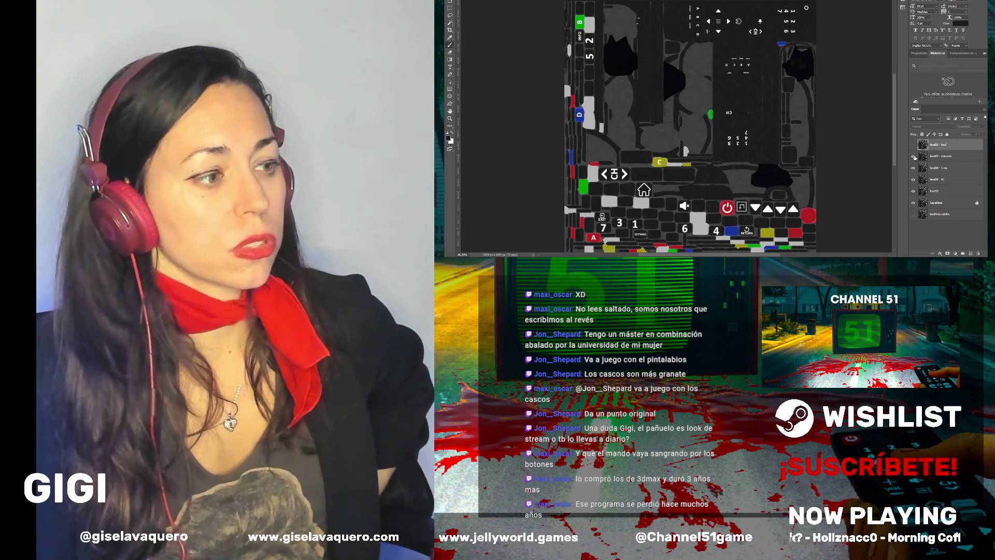
left_click(914, 147)
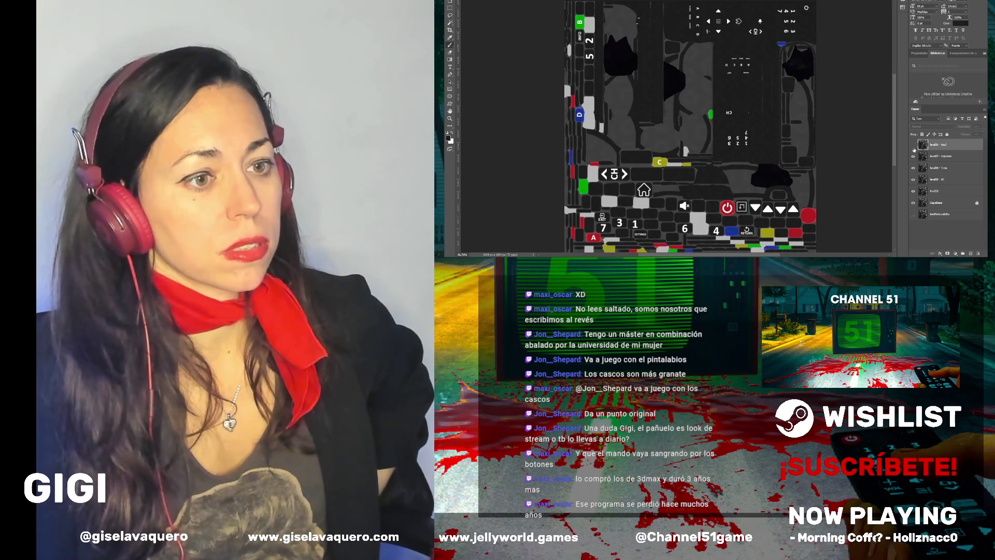
scroll(716, 107, "down", 3)
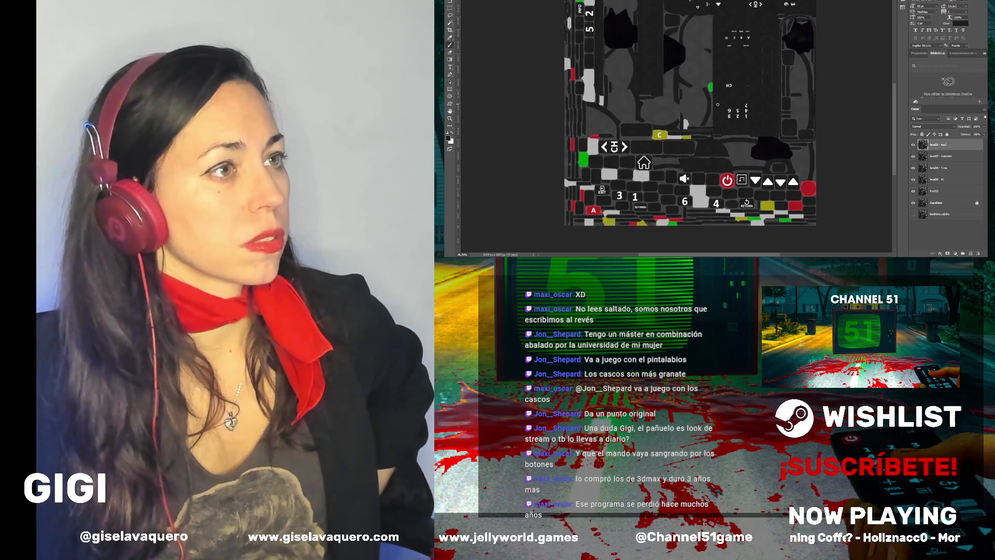
scroll(718, 105, "up", 4)
scroll(718, 105, "up", 2)
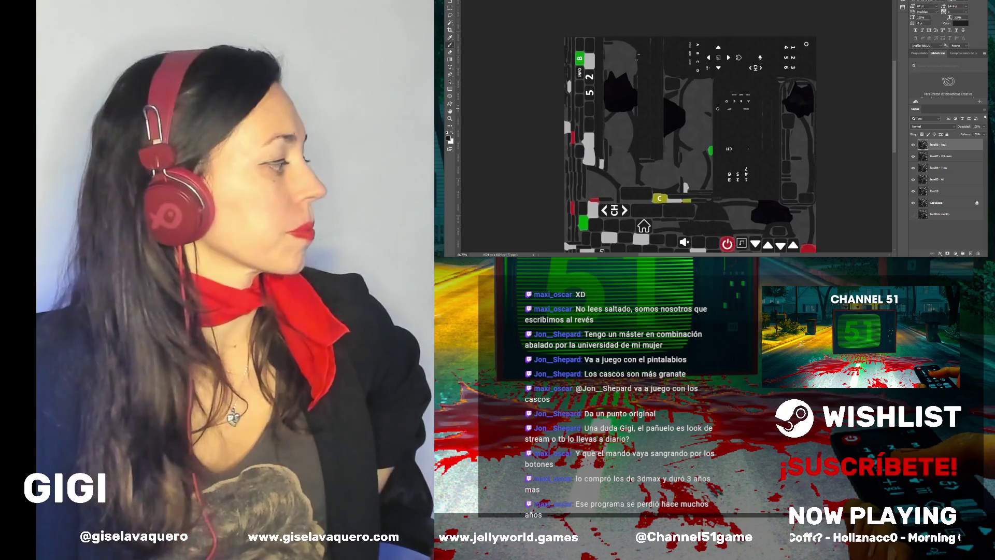
scroll(689, 145, "down", 2)
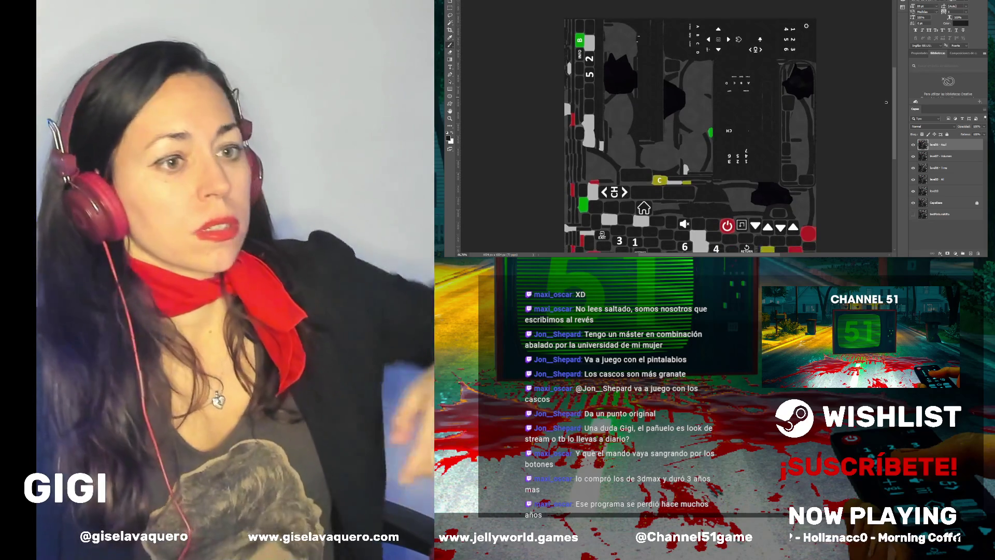
Duplicate level06 - Azul with Ctrl+J and rename the copy to level06 - Amarillo
key("ctrl+j")
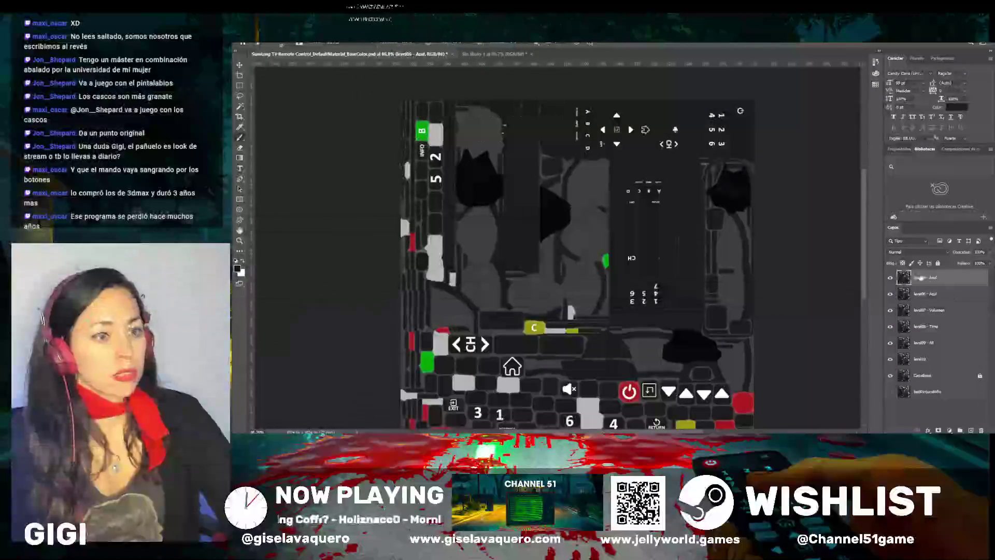
double_click(933, 278)
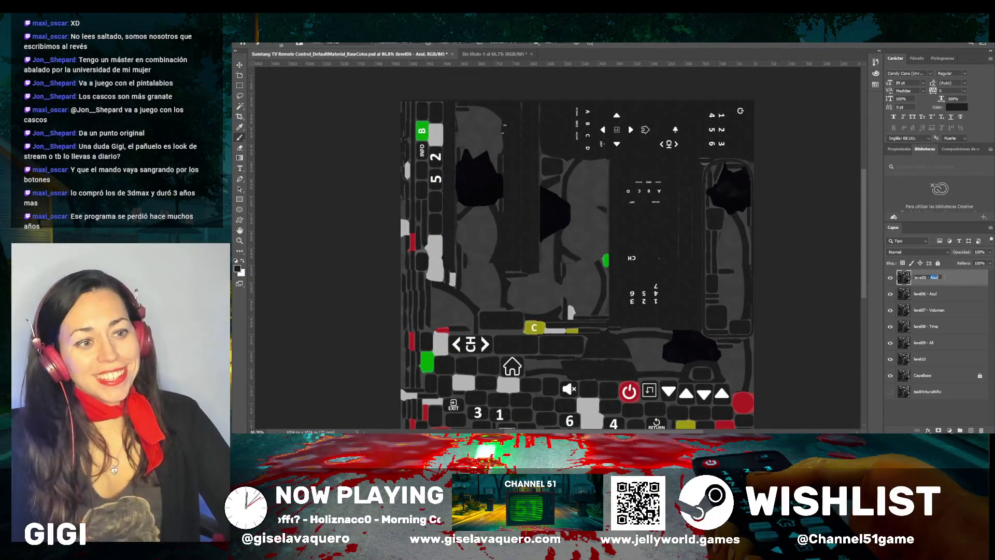
type("A")
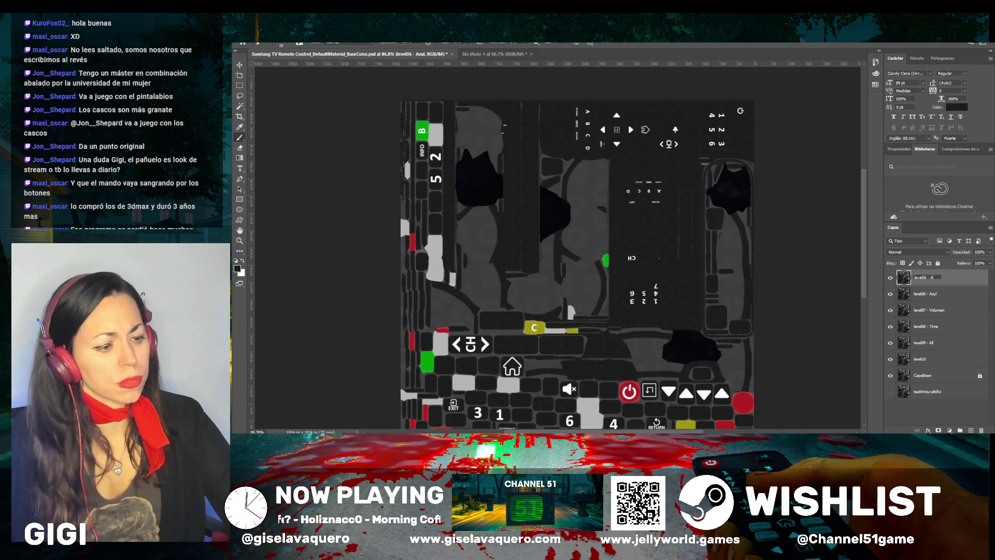
key("Return")
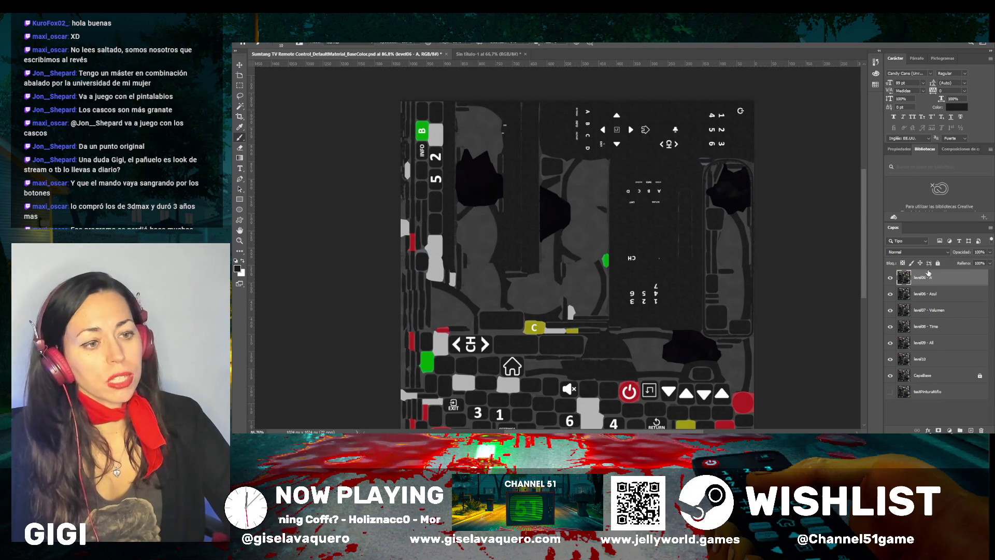
double_click(924, 277)
left_click(939, 278)
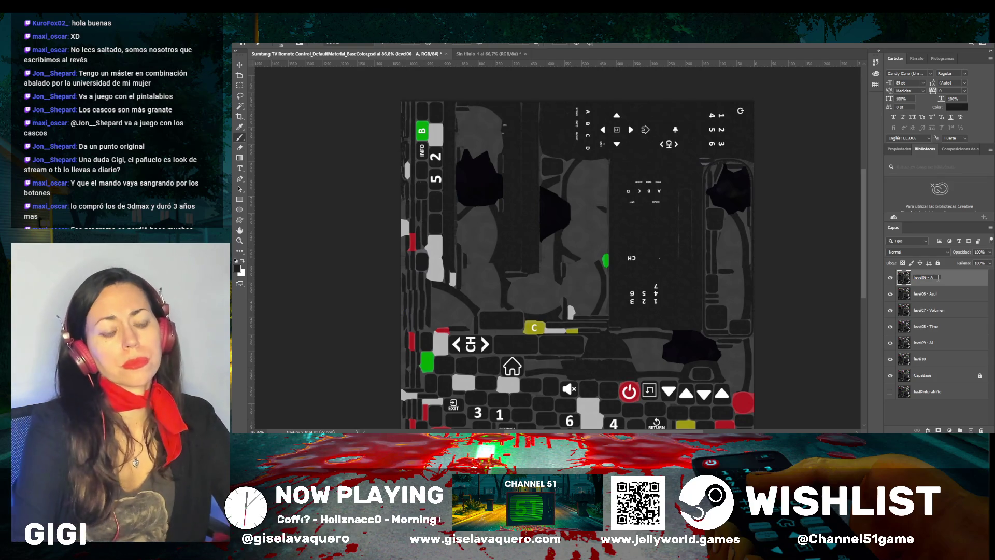
type("marillo")
key("Return")
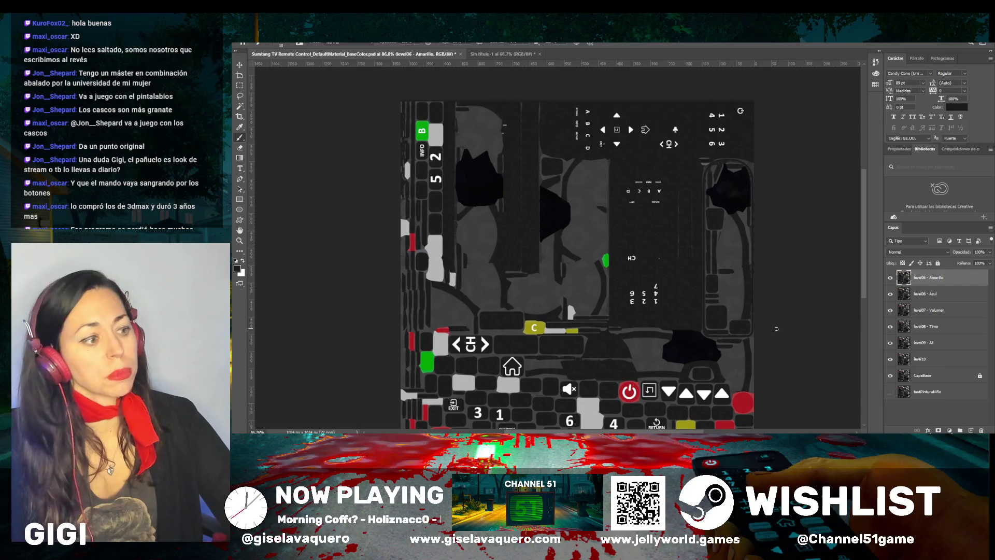
Change the layer name to level05 - Amarillo and zoom in on the yellow C key area
scroll(775, 327, "down", 3)
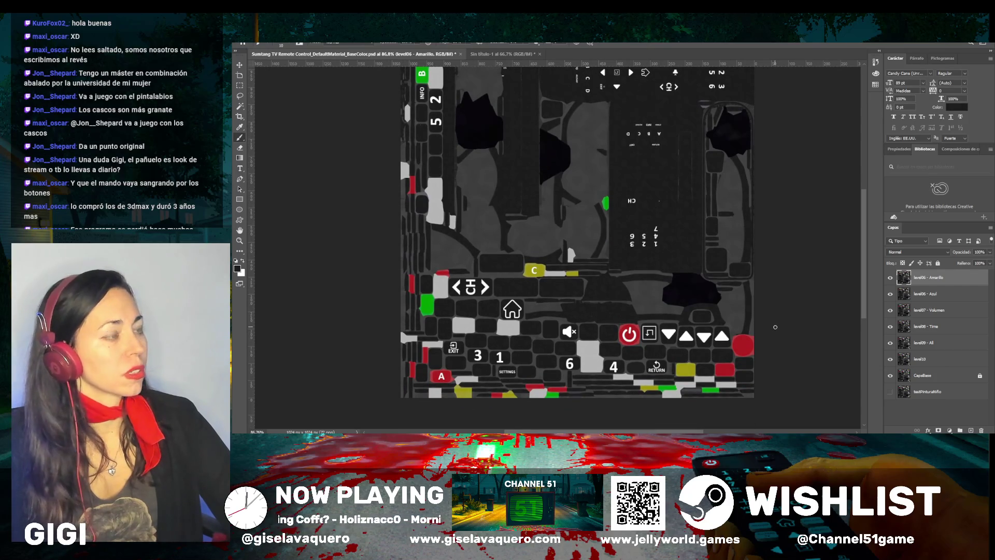
double_click(925, 278)
type("level05 - Amarillo")
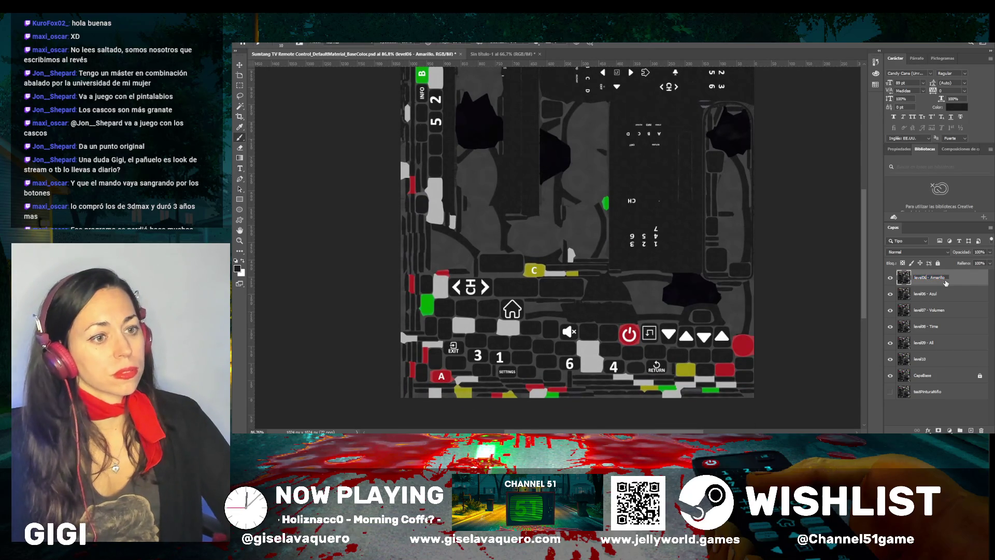
key("Return")
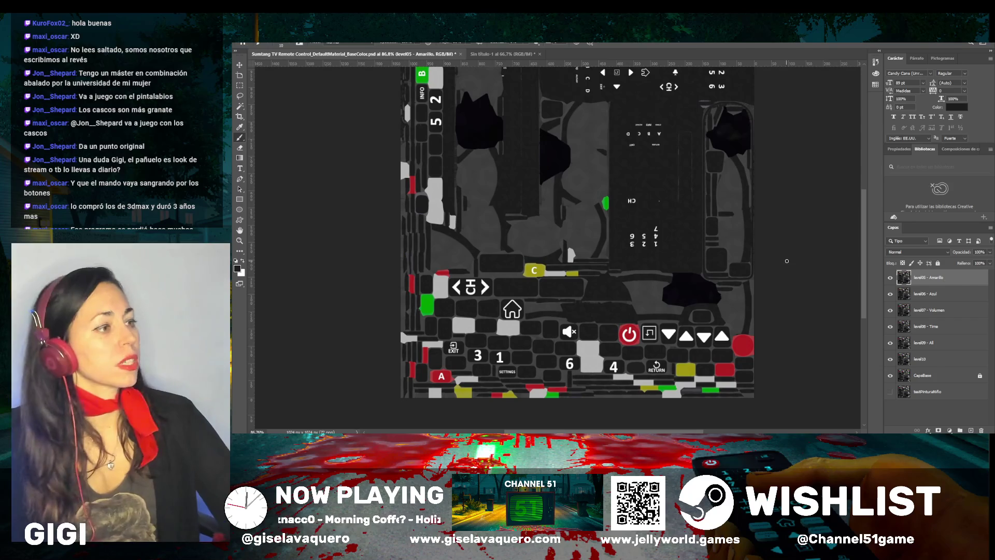
scroll(550, 210, "up", 1)
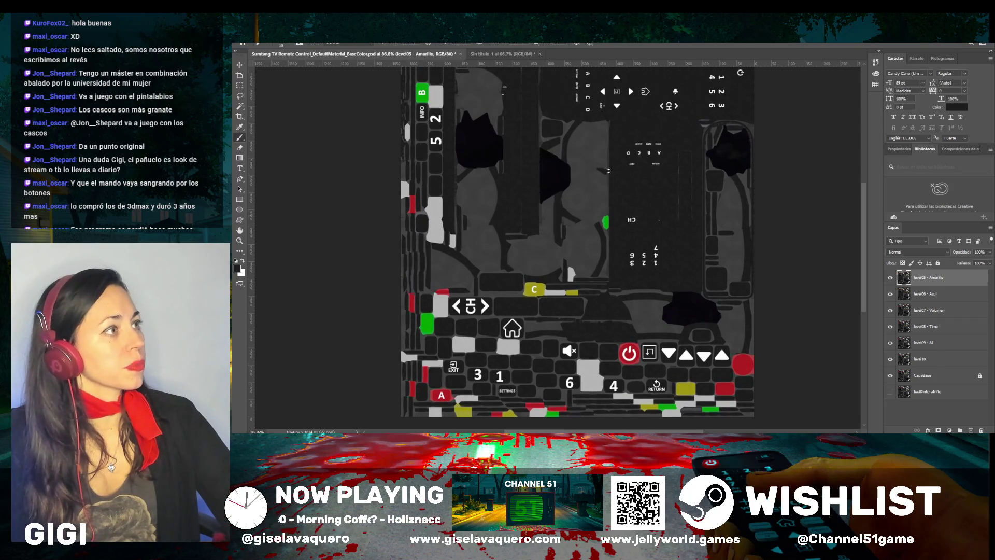
scroll(610, 172, "up", 2)
scroll(610, 172, "down", 2)
scroll(610, 172, "down", 1)
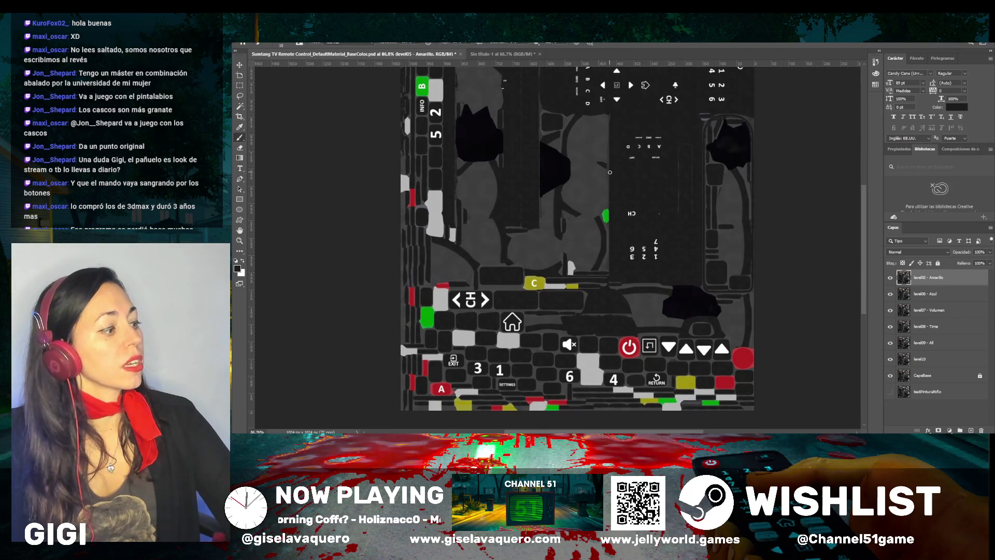
scroll(610, 172, "up", 1)
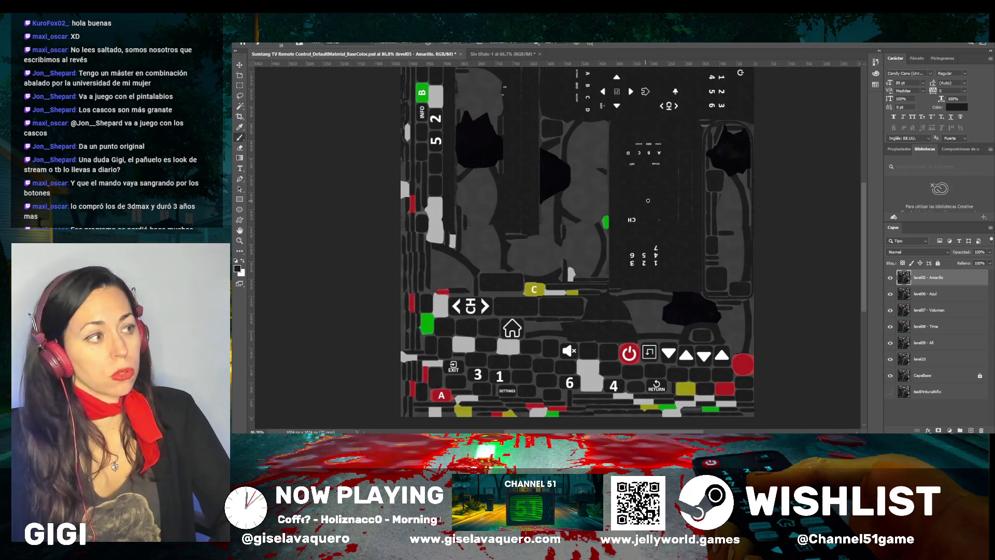
scroll(531, 277, "up", 5)
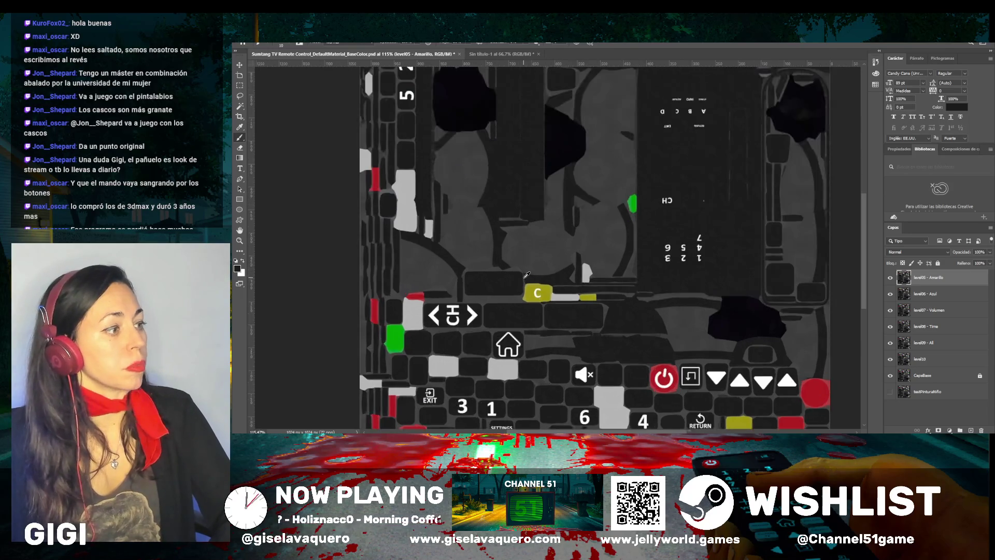
scroll(529, 273, "down", 3)
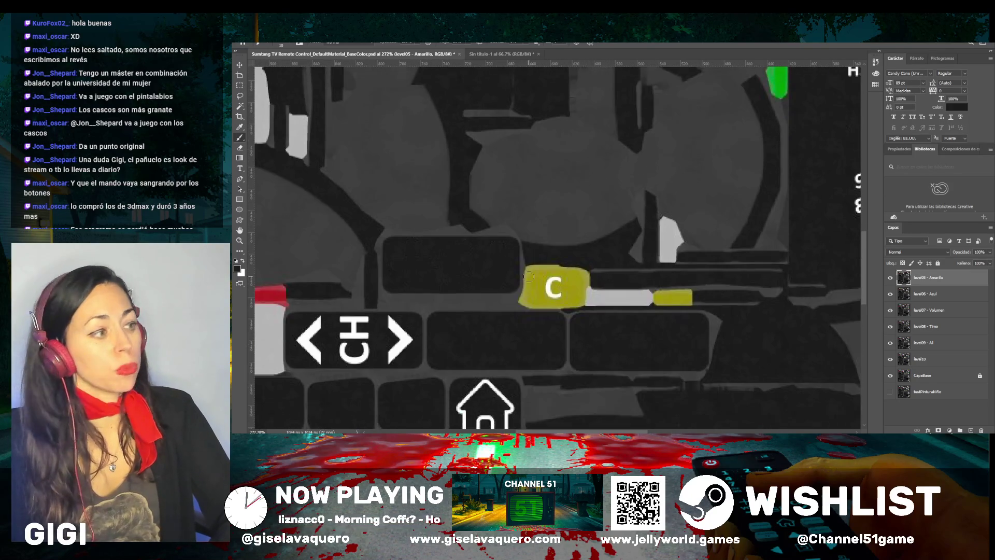
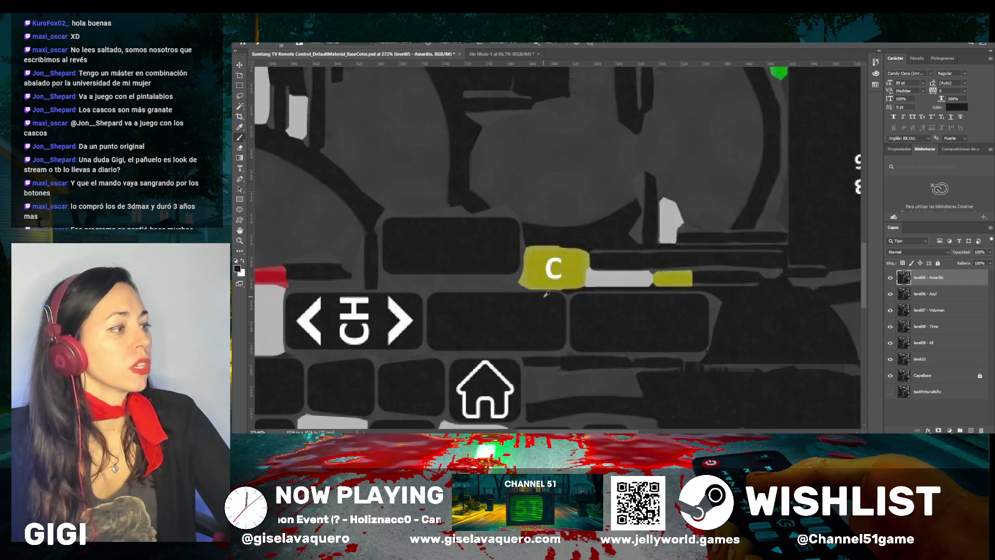
Brush dark grey over the letter C, the key's right part and its lower-left yellow
scroll(544, 298, "up", 4)
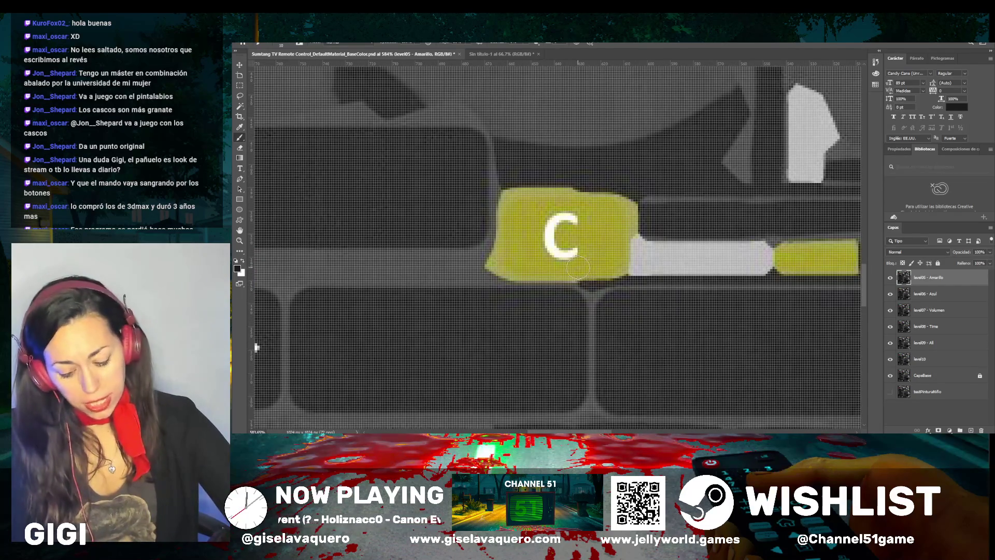
mouse_move(560, 262)
left_mouse_down()
mouse_move(559, 220)
mouse_move(533, 202)
mouse_move(520, 222)
mouse_move(513, 207)
mouse_move(513, 251)
mouse_move(535, 217)
left_mouse_up()
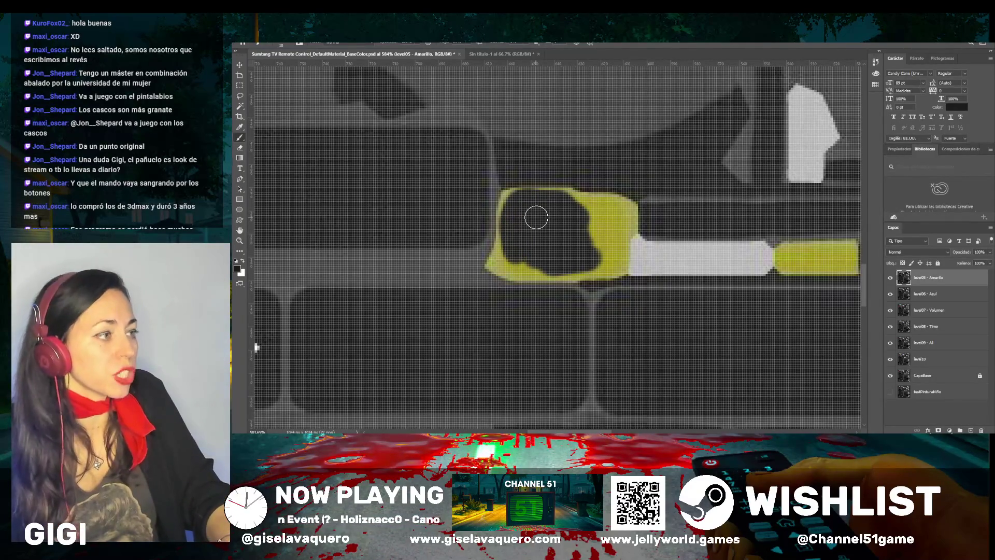
mouse_move(536, 217)
left_mouse_down()
mouse_move(591, 238)
mouse_move(602, 224)
mouse_move(613, 237)
mouse_move(621, 226)
left_mouse_up()
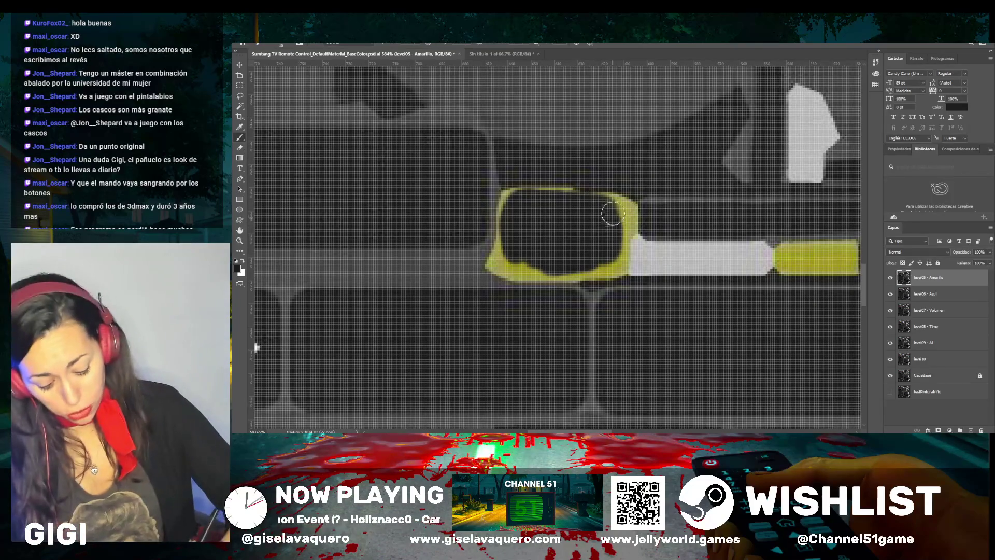
mouse_move(603, 259)
left_mouse_down()
mouse_move(528, 266)
mouse_move(506, 254)
mouse_move(513, 207)
left_mouse_up()
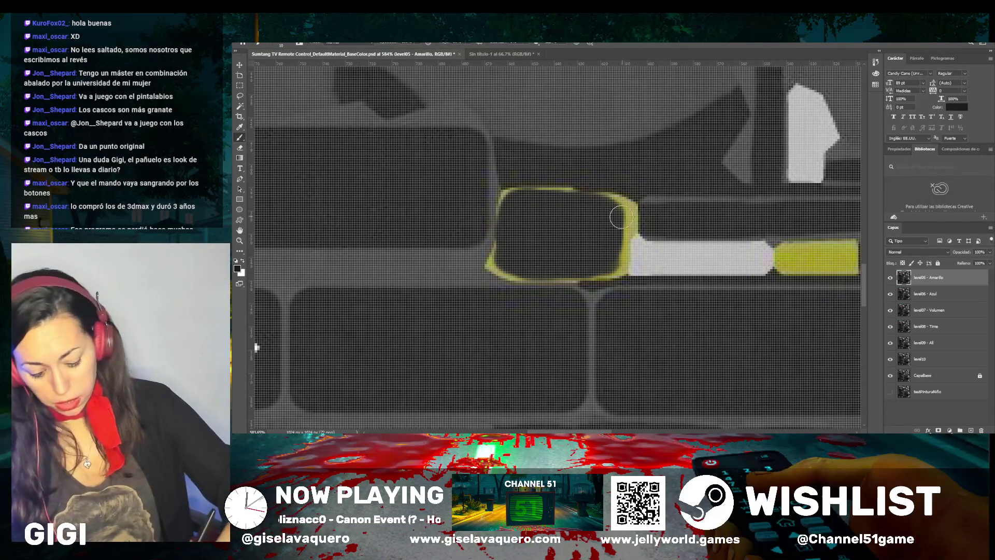
Cover the solid yellow strip beside the C key with dark grey, resampling the grey with the Eyedropper
scroll(628, 234, "down", 3)
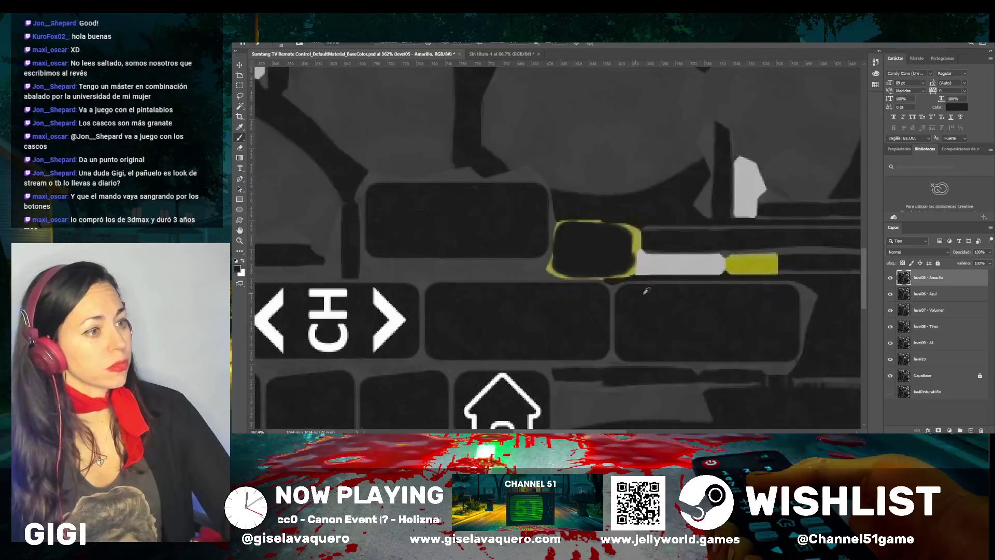
scroll(725, 259, "up", 3)
scroll(811, 282, "up", 3)
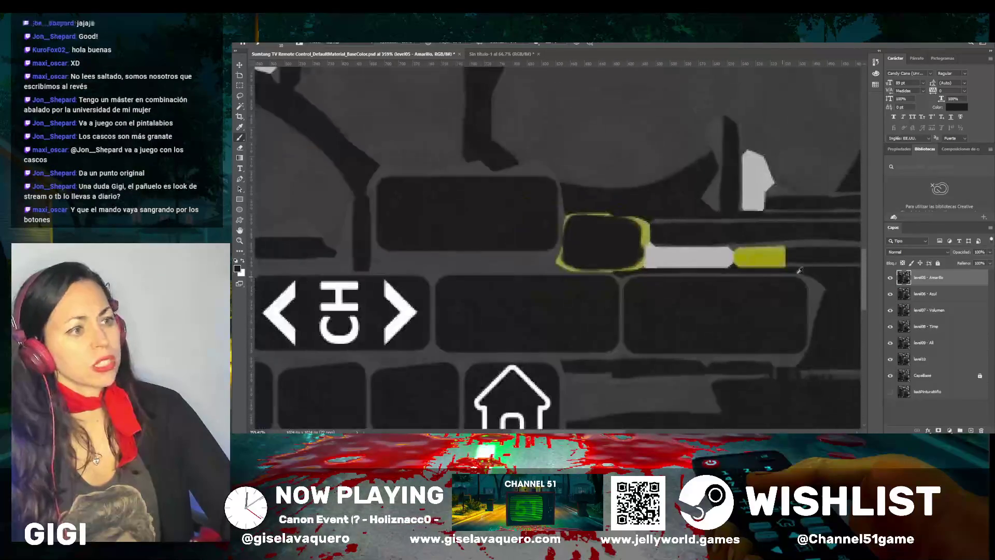
scroll(803, 281, "down", 3)
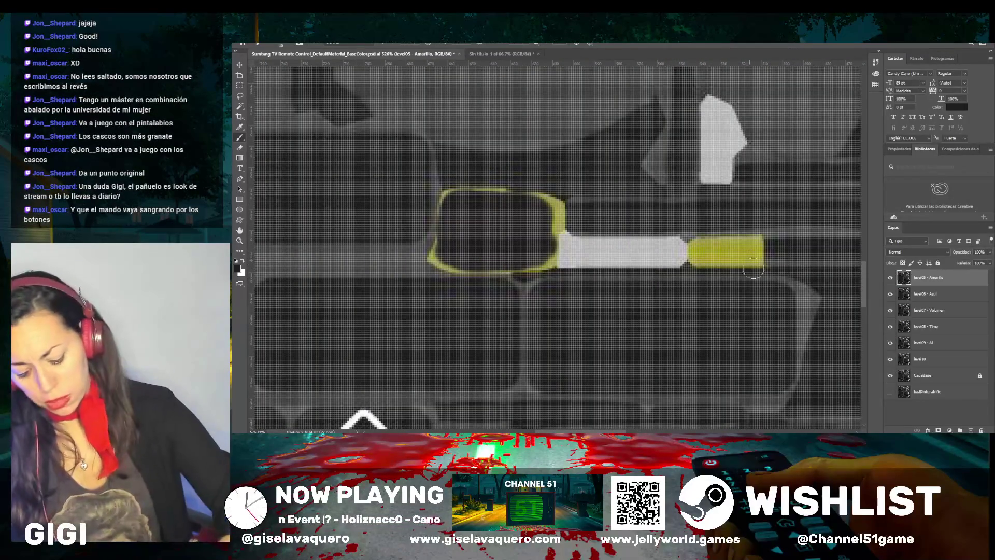
mouse_move(749, 253)
left_mouse_down()
mouse_move(714, 253)
mouse_move(748, 256)
mouse_move(750, 244)
left_mouse_up()
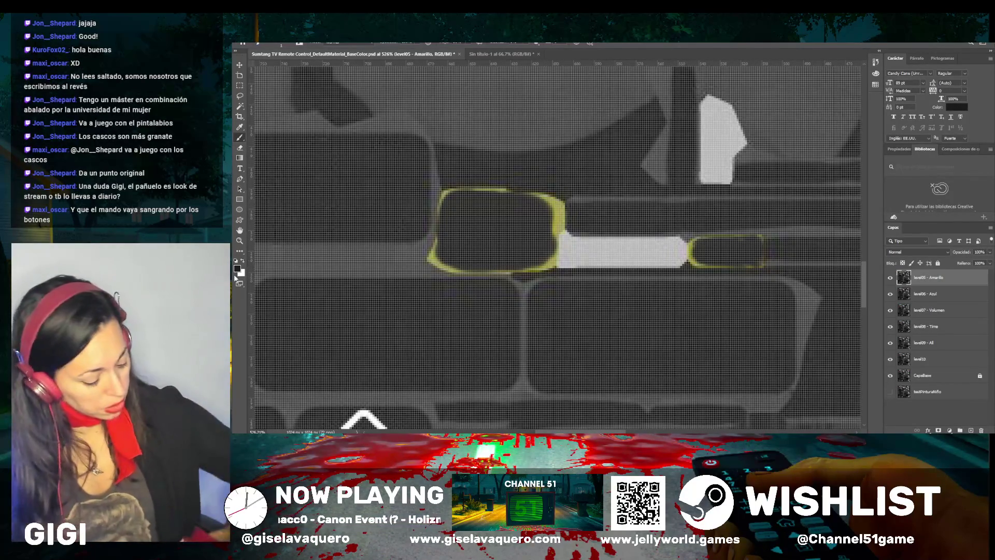
key("i")
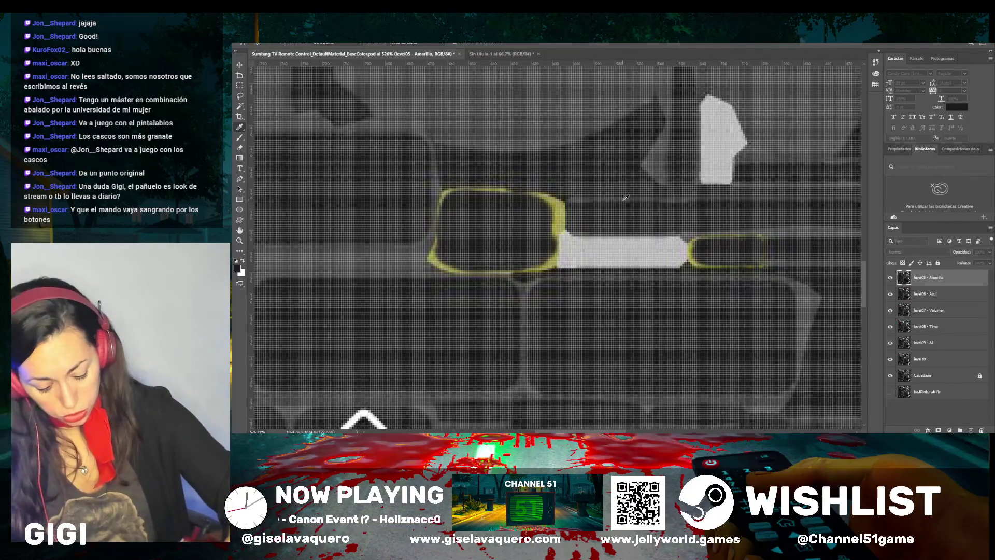
key("b")
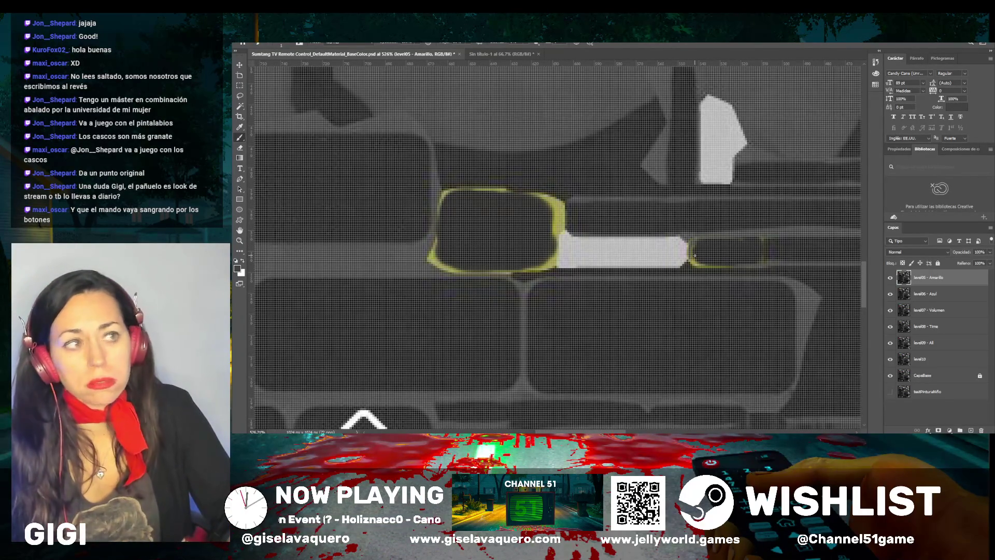
scroll(694, 255, "down", 3)
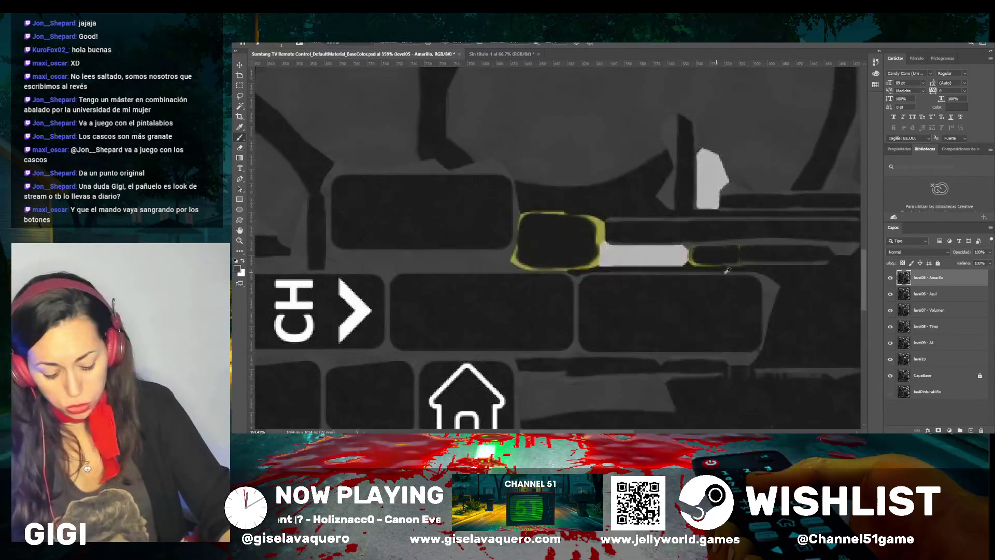
scroll(729, 275, "up", 5)
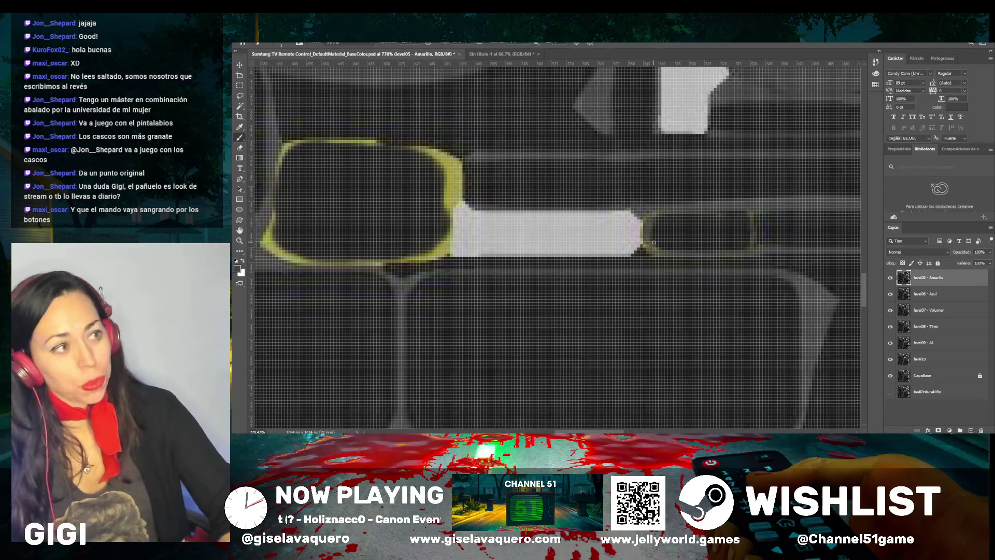
Paint sampled grey over the yellow outline's right edge, top-right corner and top edge
scroll(628, 240, "down", 5)
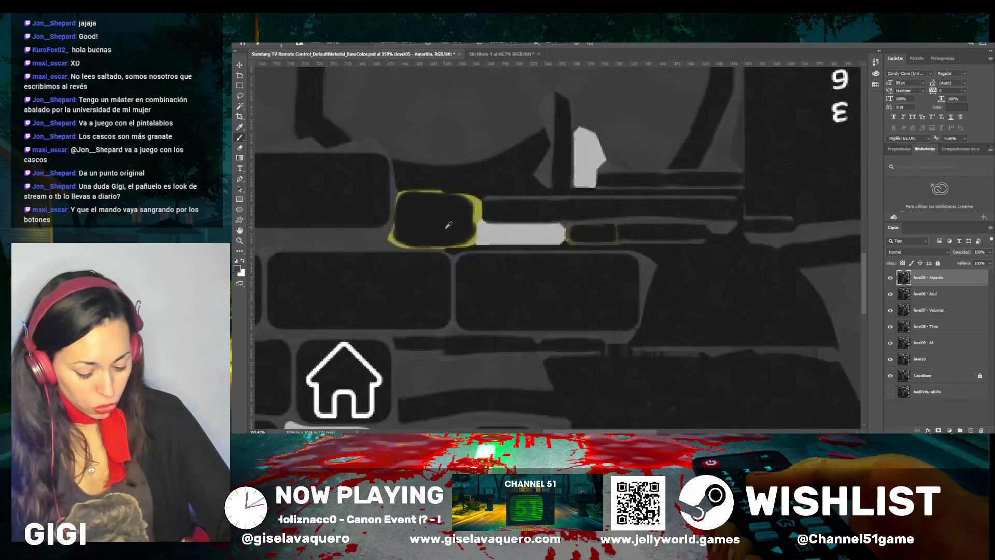
scroll(394, 224, "up", 3)
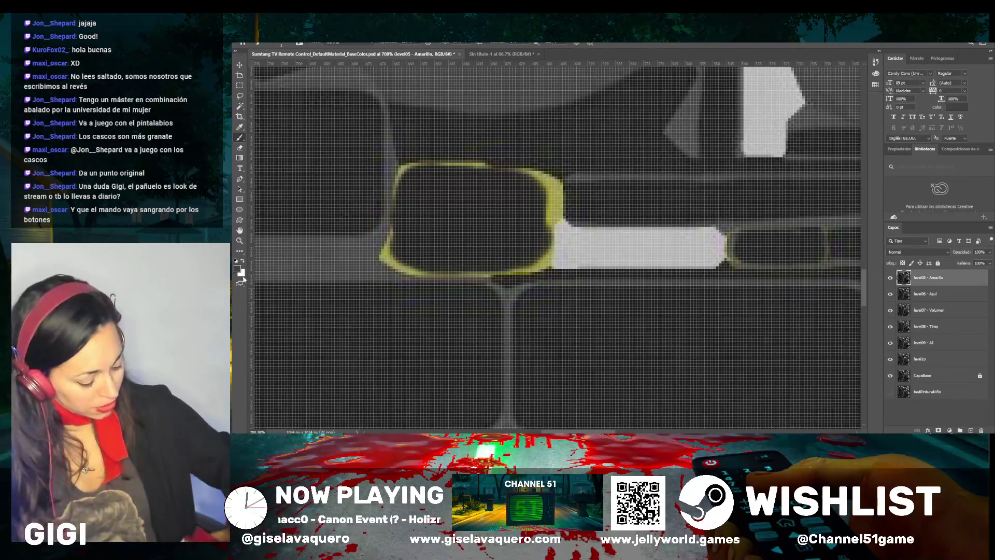
key("i")
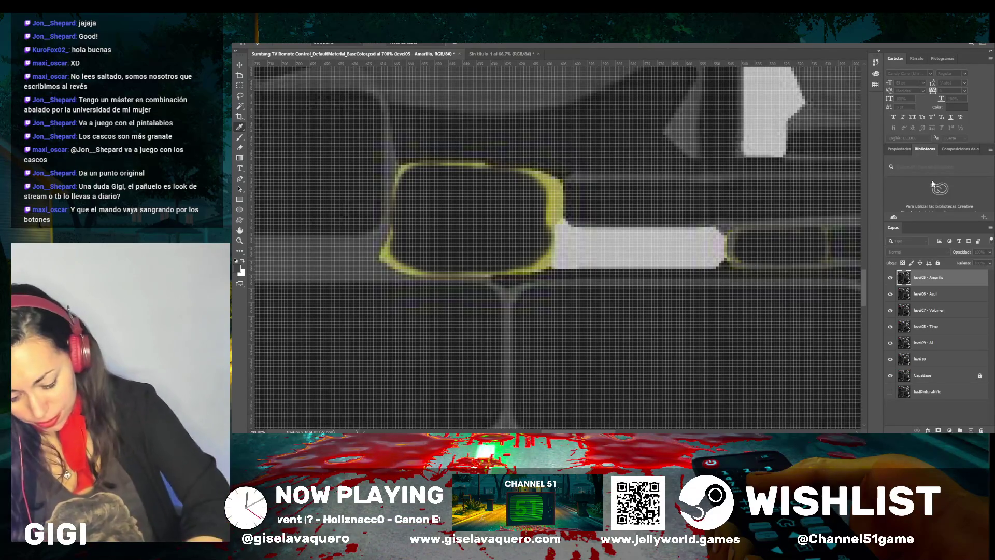
key("b")
mouse_move(552, 217)
left_mouse_down()
mouse_move(553, 200)
mouse_move(558, 214)
left_mouse_up()
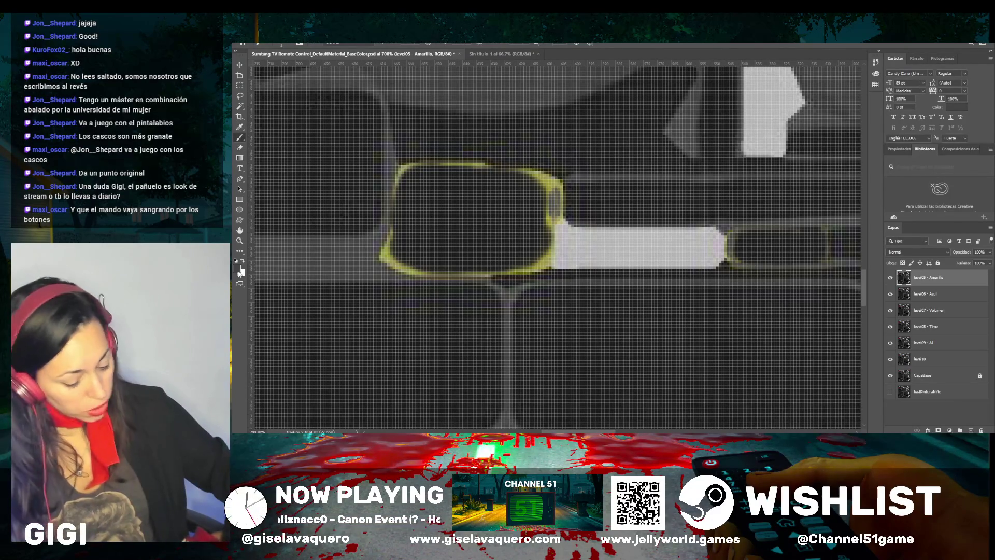
key("i")
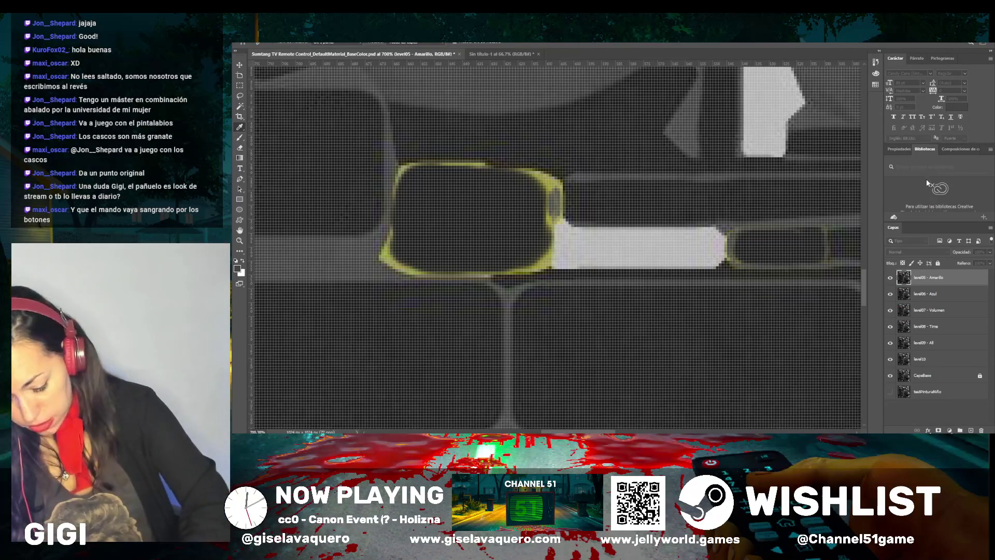
key("b")
mouse_move(558, 192)
left_mouse_down()
mouse_move(540, 261)
mouse_move(550, 253)
mouse_move(534, 269)
mouse_move(543, 258)
left_mouse_up()
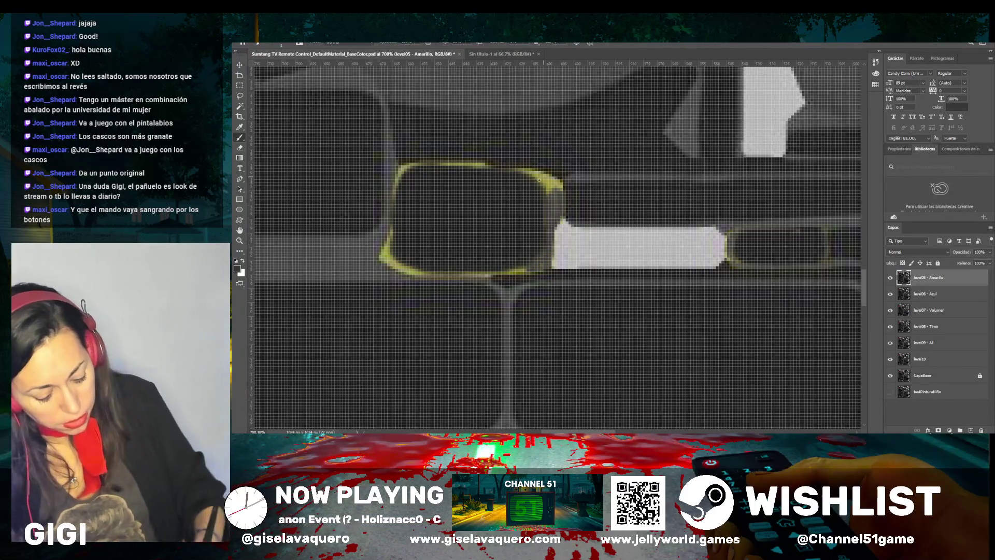
left_click_drag(539, 179, 559, 186)
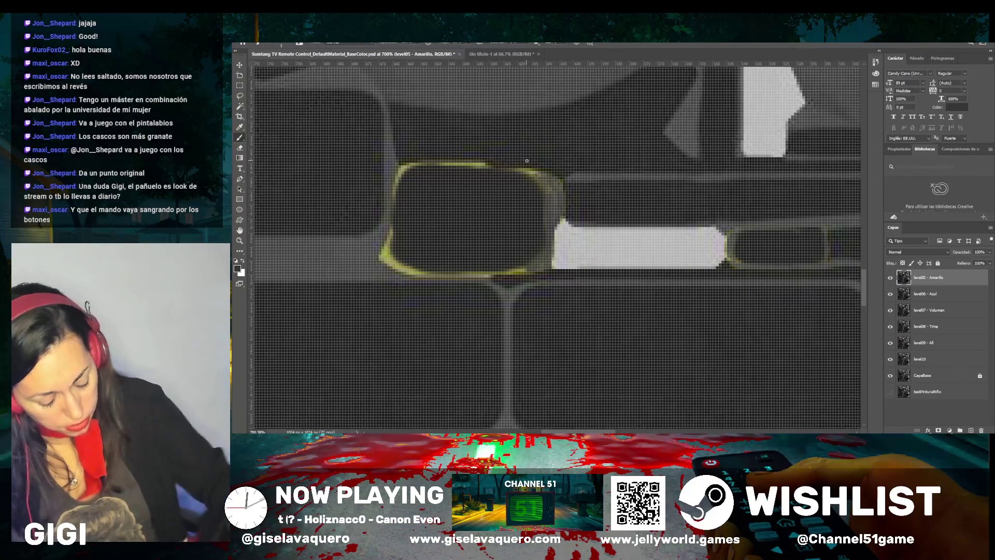
key("i")
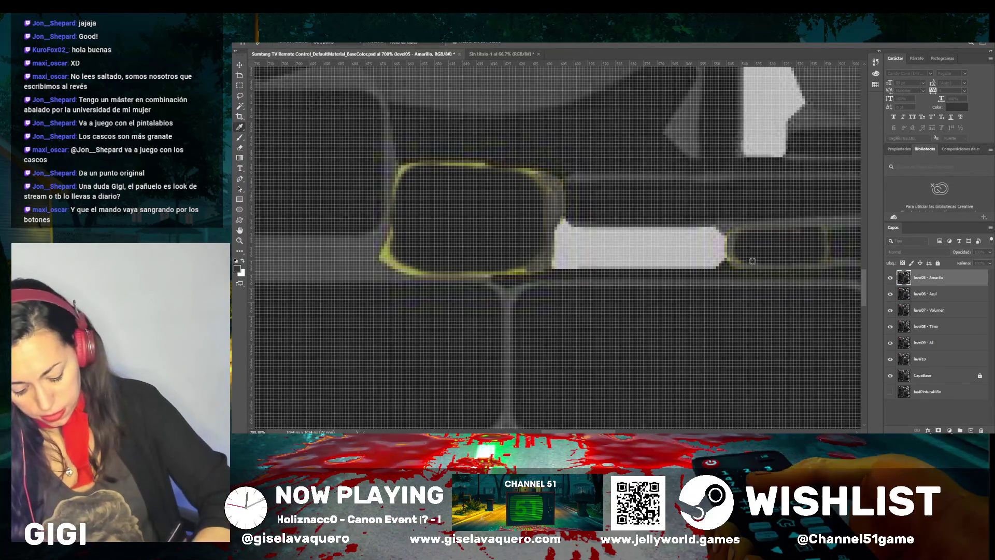
key("b")
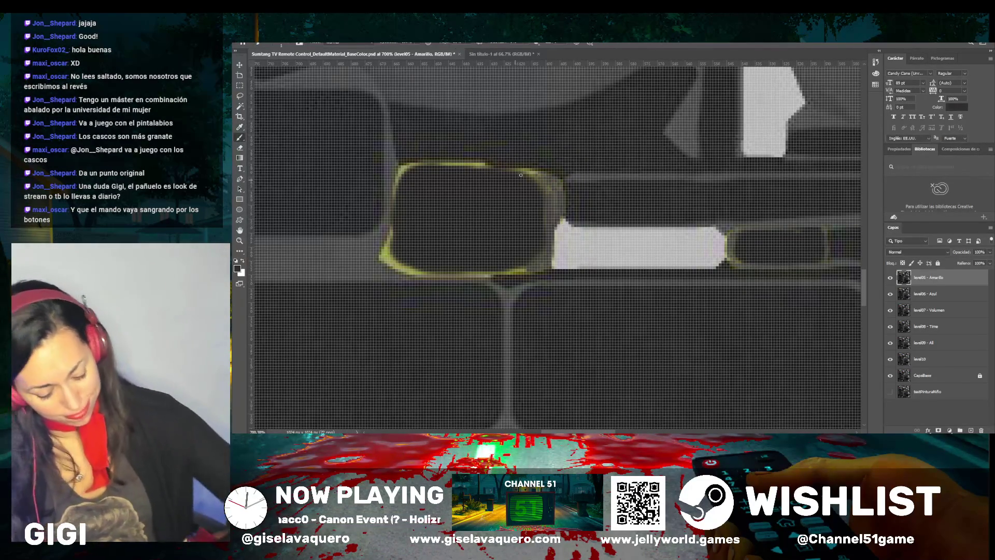
left_click_drag(538, 174, 465, 164)
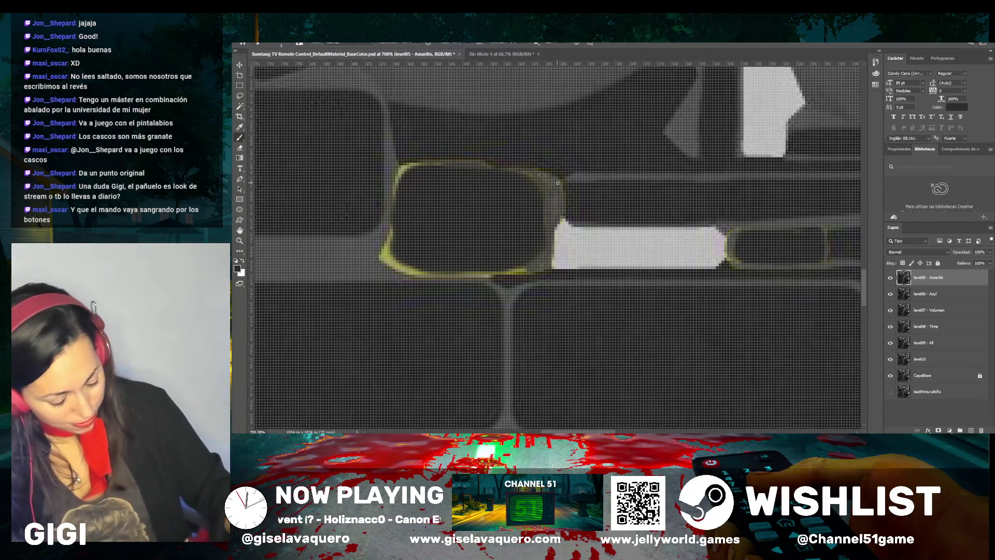
With a smaller brush, darken the outline's top-right corner, left side, bottom edge and the white bar's corner
scroll(402, 160, "down", 3)
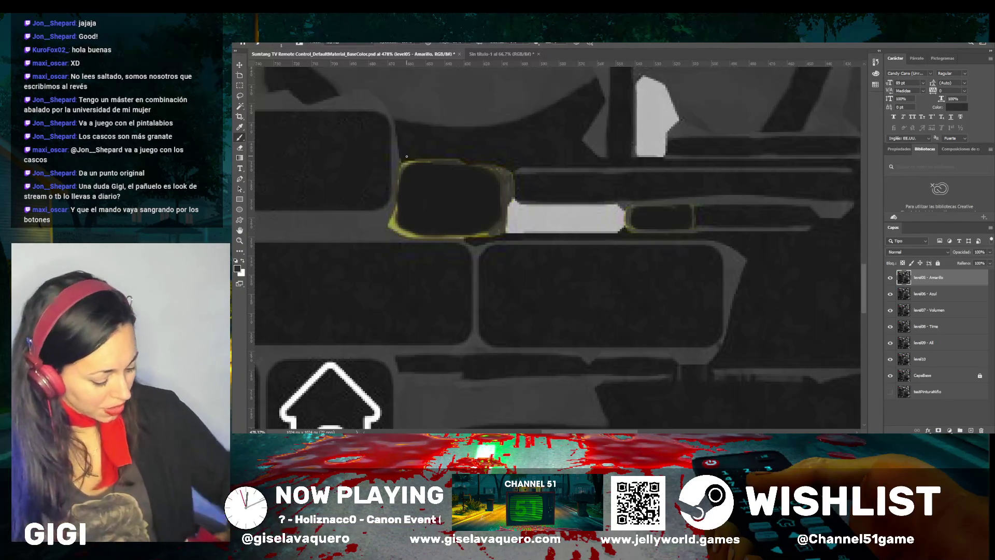
key("i")
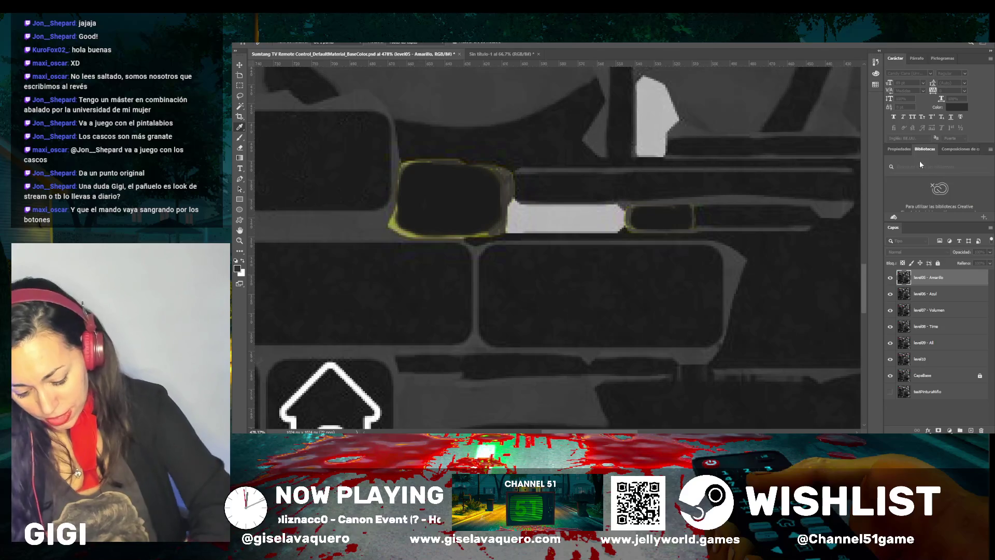
key("b")
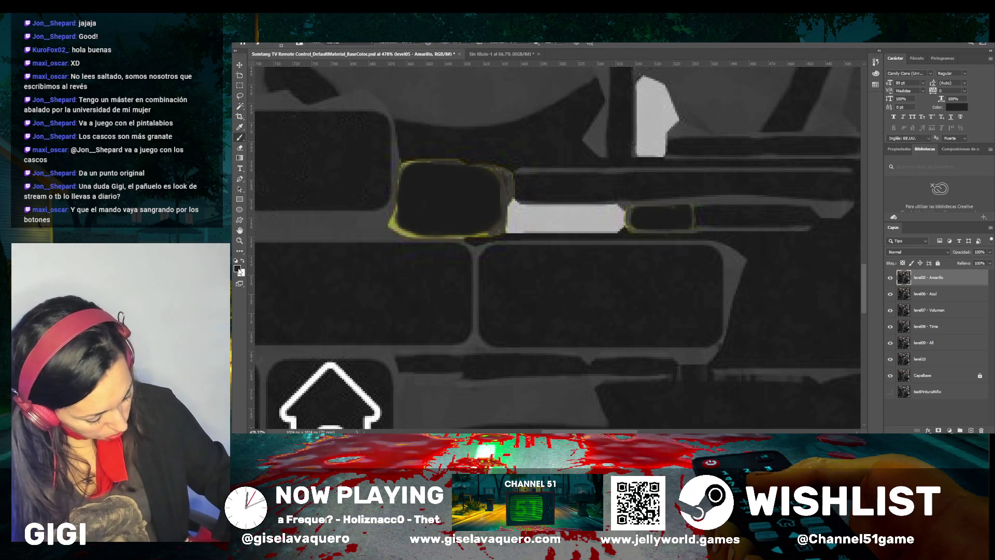
key("i")
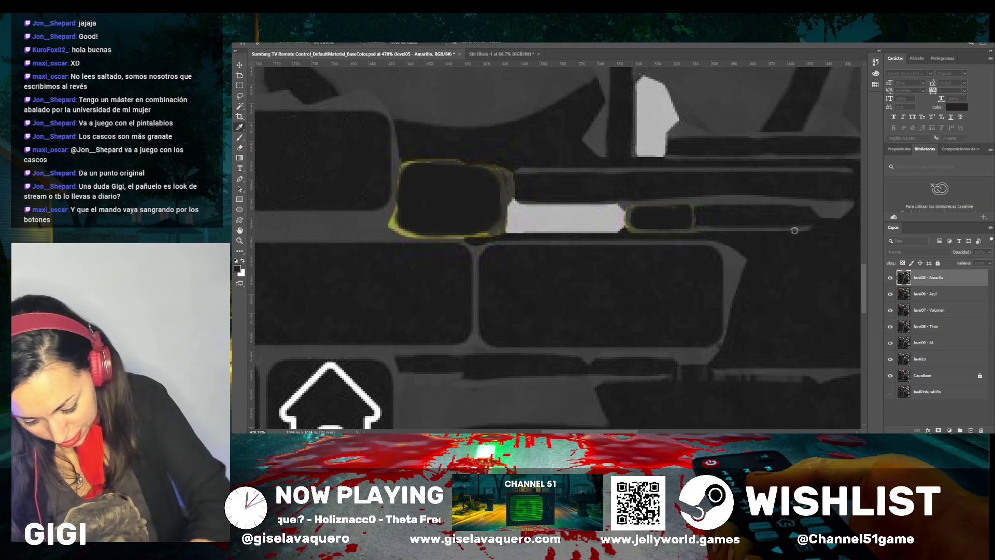
key("b")
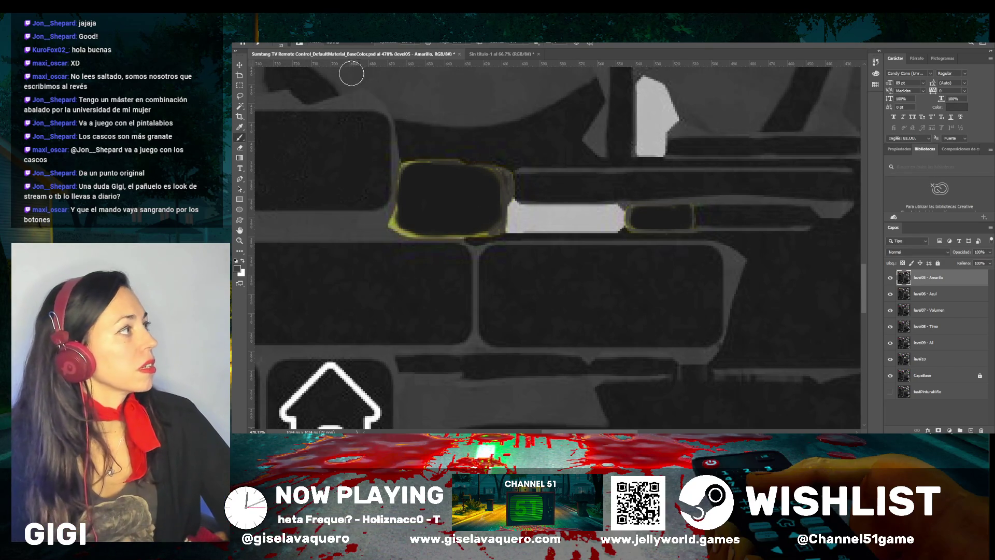
scroll(466, 213, "up", 3)
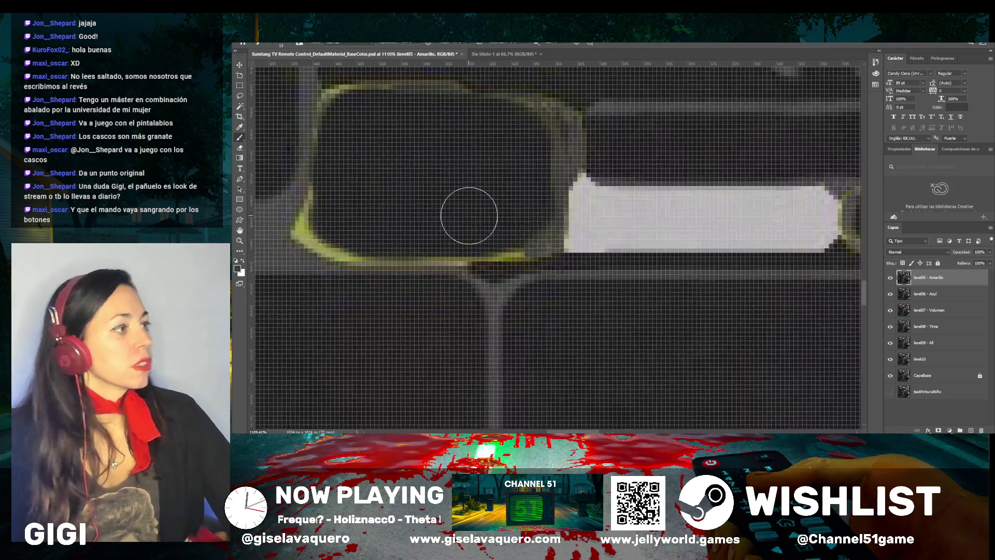
left_click_drag(555, 161, 540, 120)
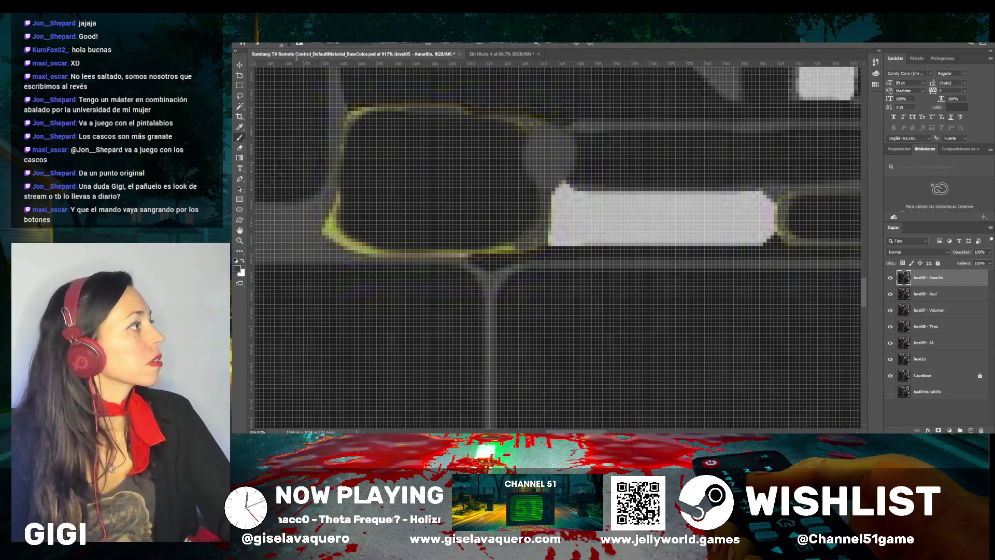
key("bracketleft")
key("bracketleft")
key("bracketleft")
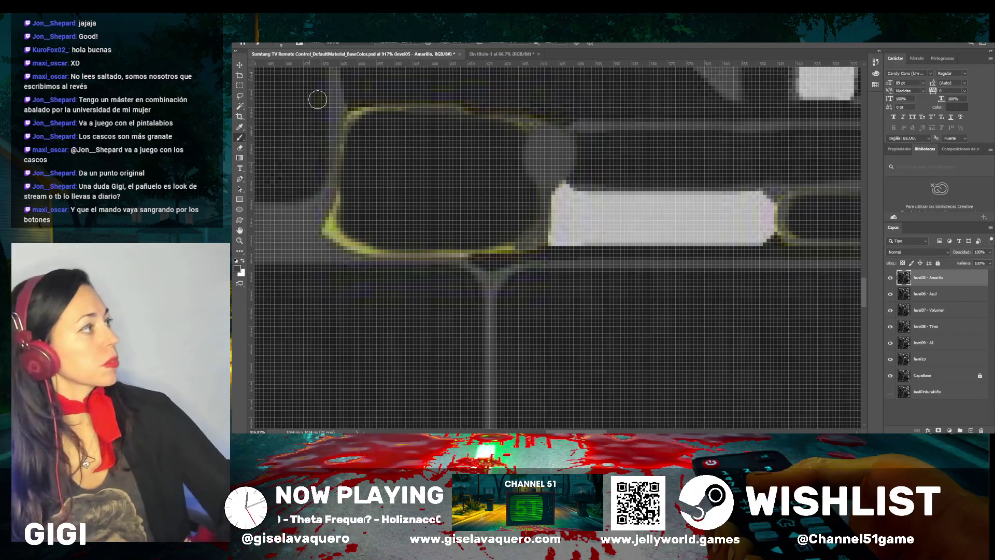
key("ctrl+z")
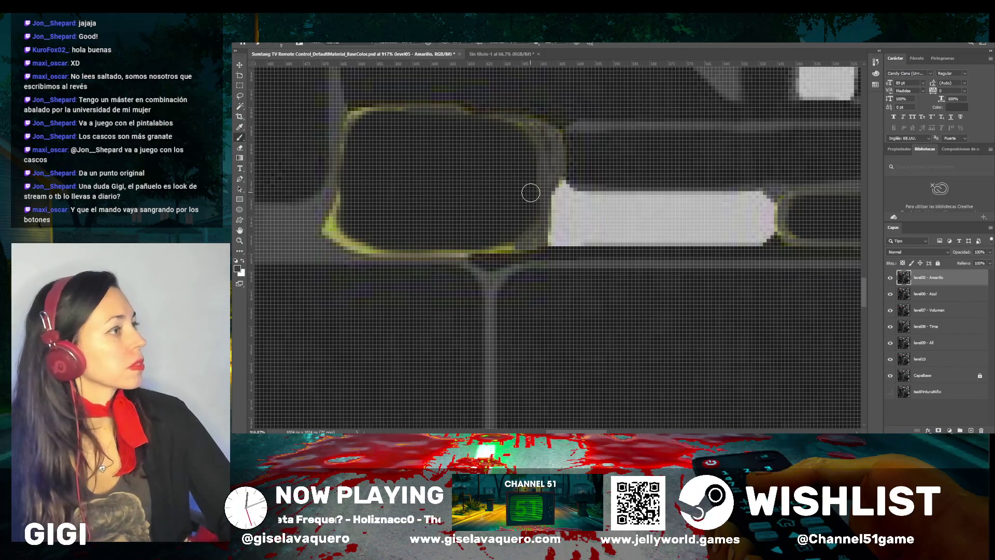
scroll(551, 173, "up", 2)
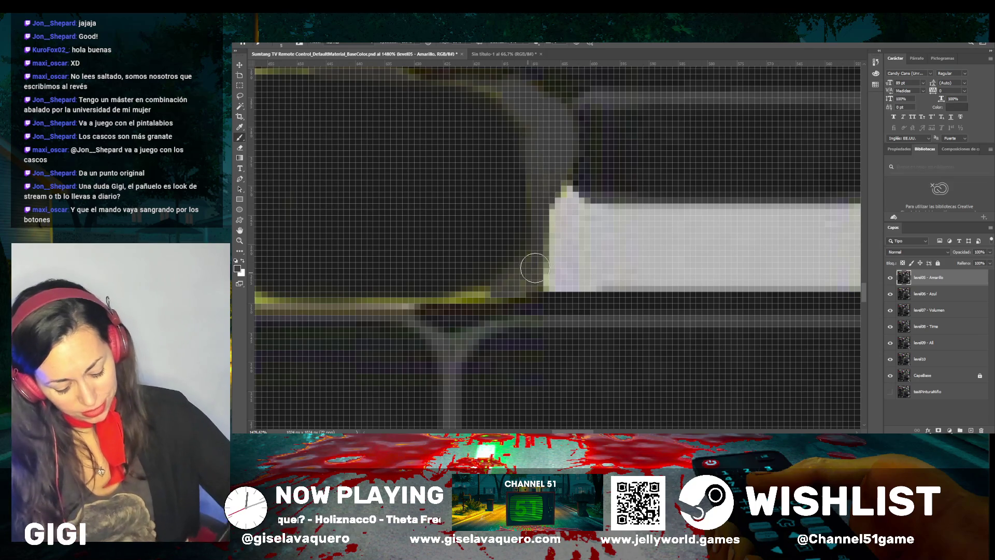
scroll(506, 284, "down", 2)
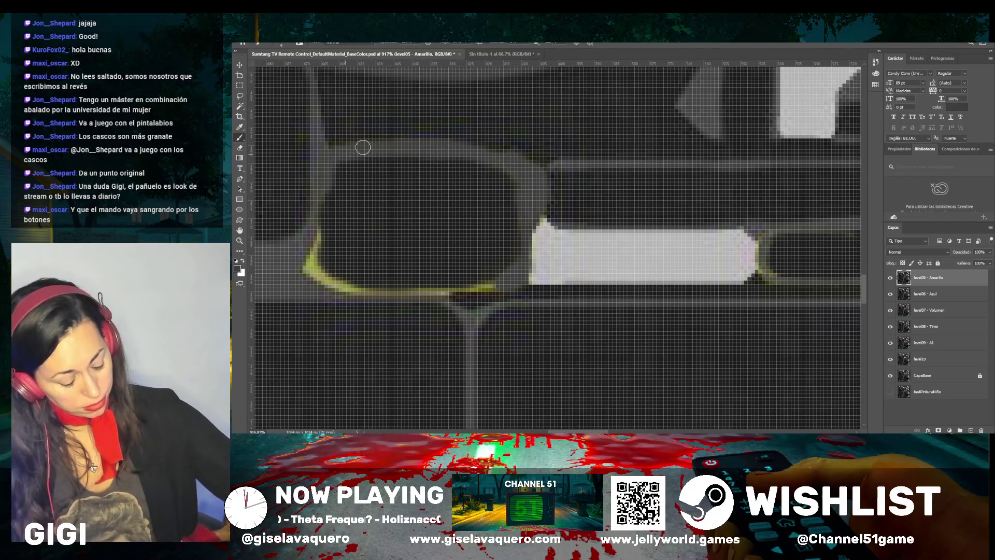
mouse_move(322, 204)
left_mouse_down()
mouse_move(311, 269)
mouse_move(322, 277)
left_mouse_up()
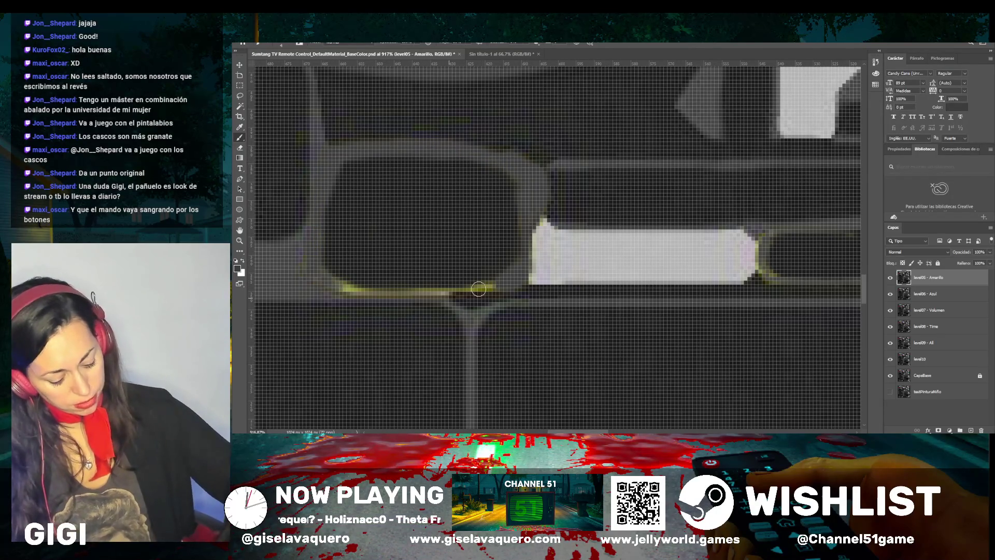
left_click_drag(497, 286, 329, 282)
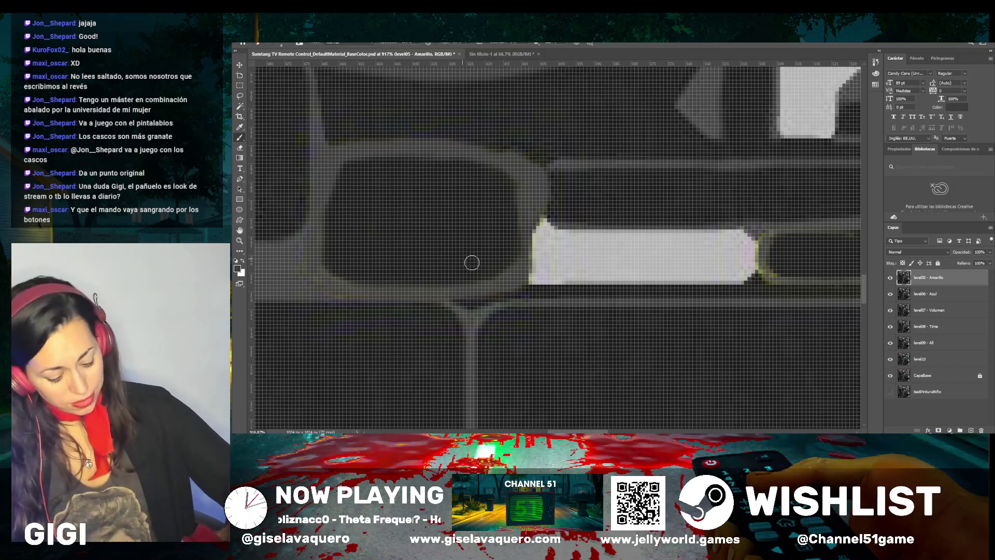
mouse_move(526, 235)
left_mouse_down()
mouse_move(534, 228)
mouse_move(526, 206)
left_mouse_up()
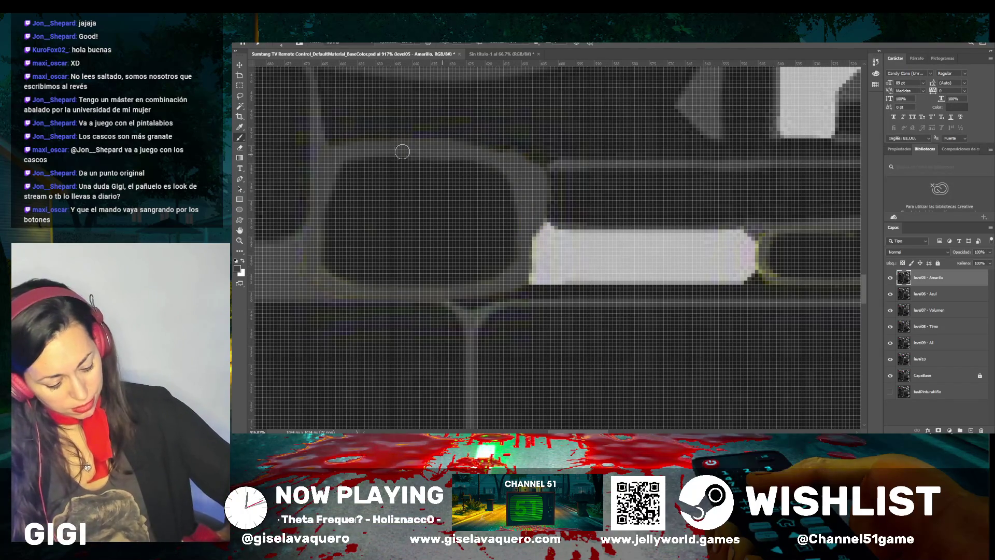
Zoom in on the solid yellow key beside RETURN and dab dark grey onto it
scroll(644, 271, "right", 5)
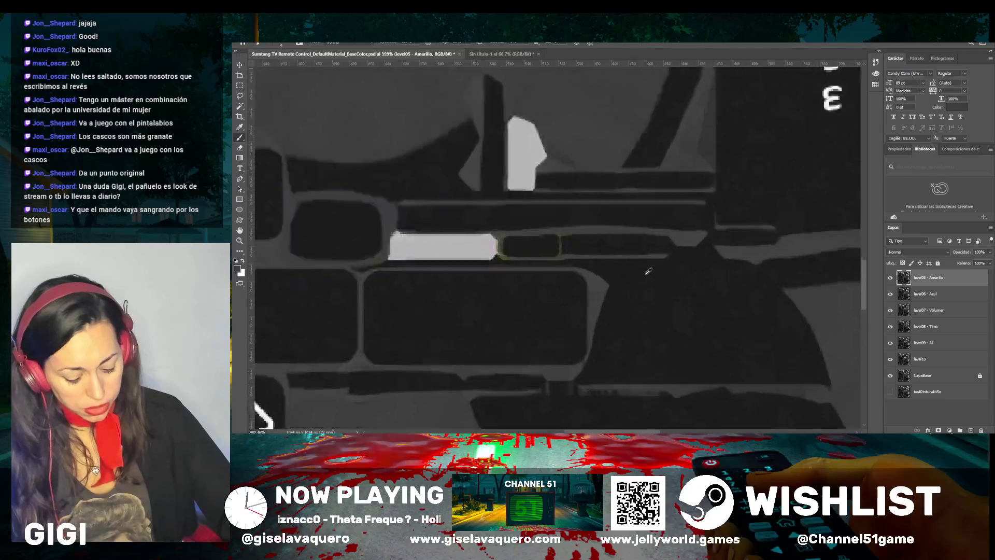
scroll(646, 272, "down", 1)
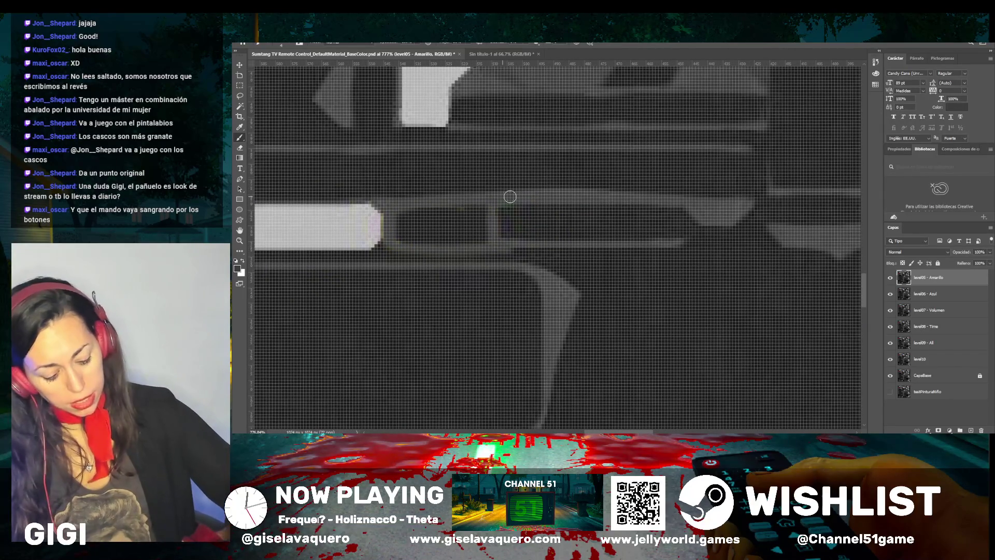
scroll(336, 203, "down", 5)
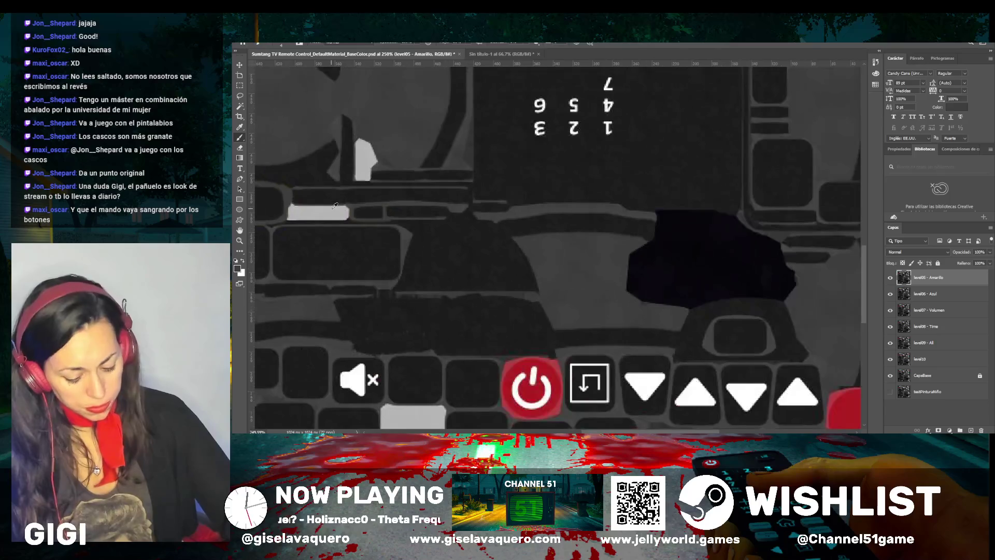
scroll(365, 255, "down", 3)
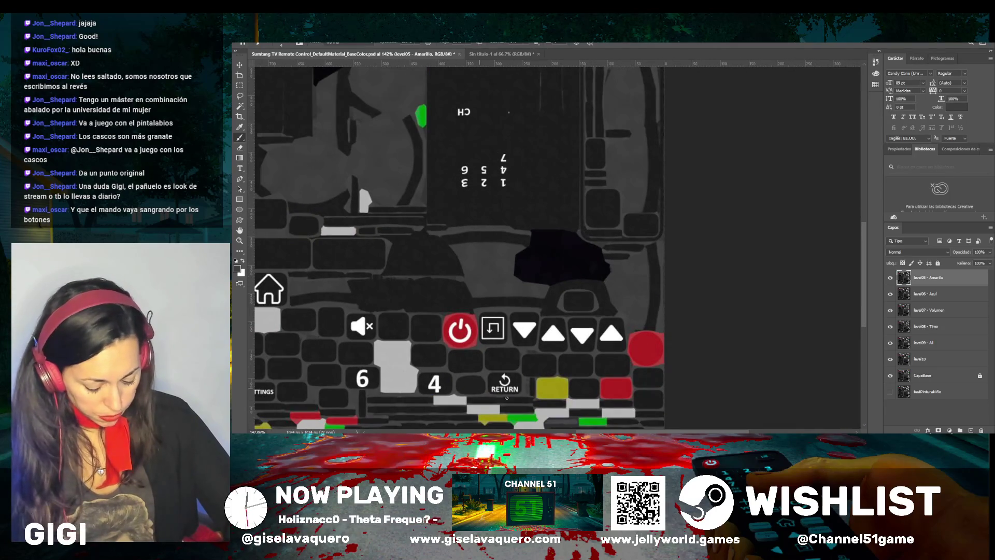
scroll(533, 397, "up", 5)
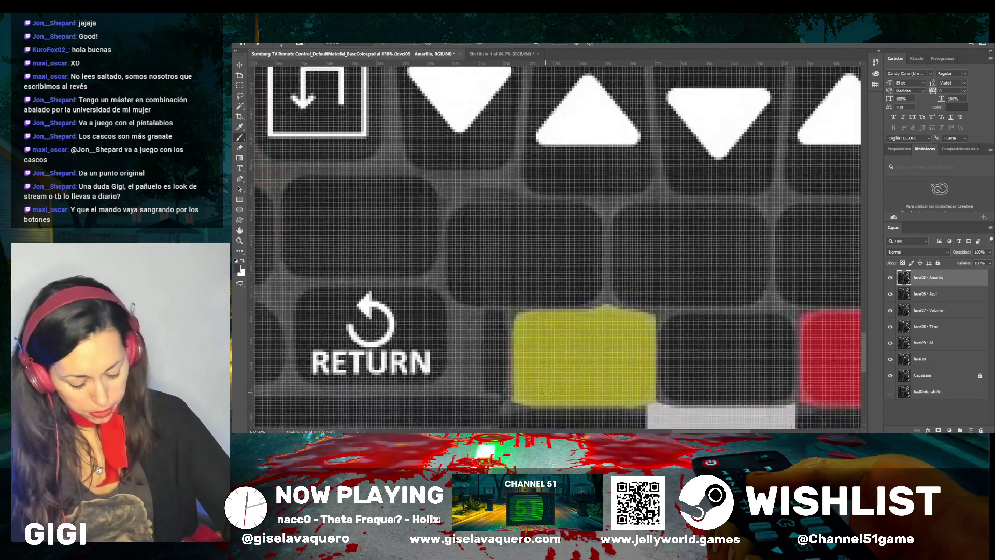
key("i")
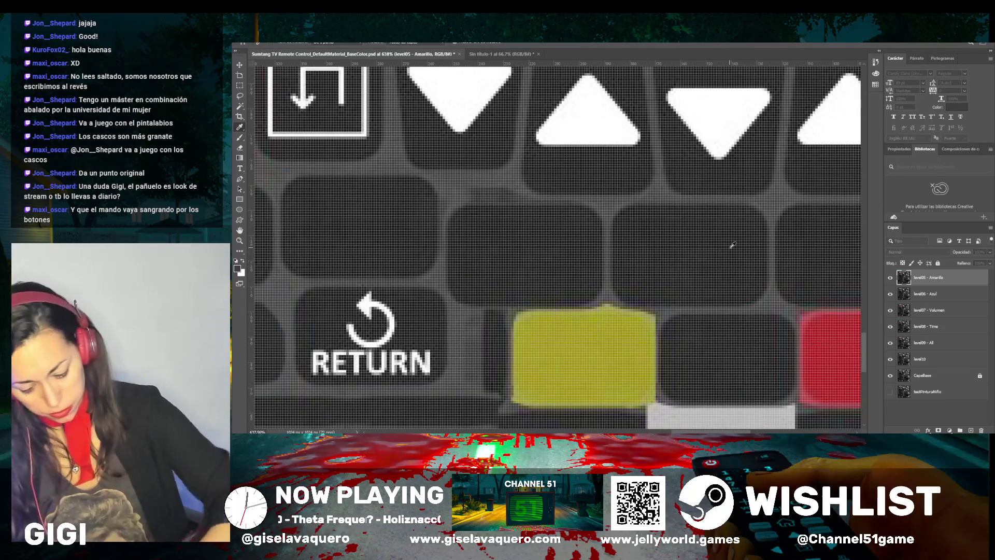
key("b")
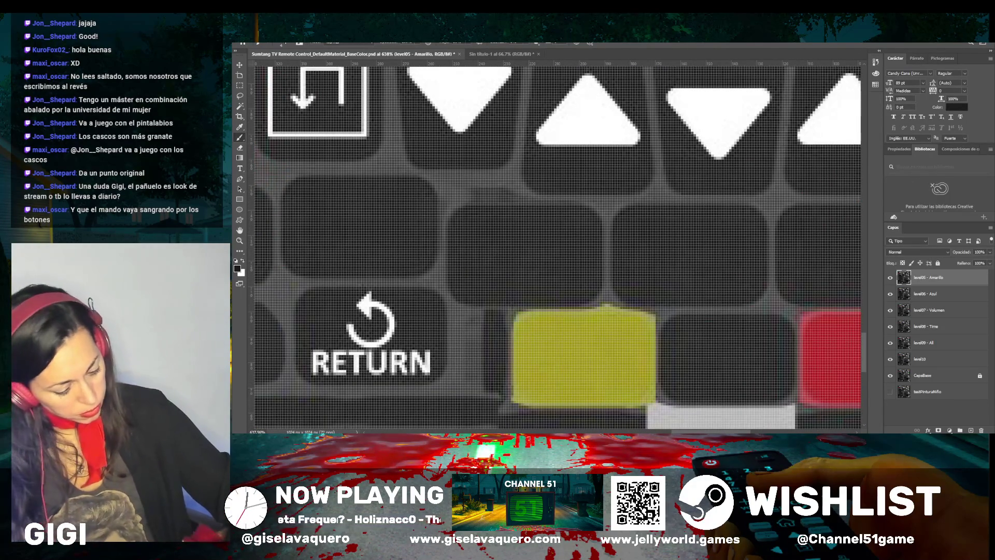
left_click(603, 350)
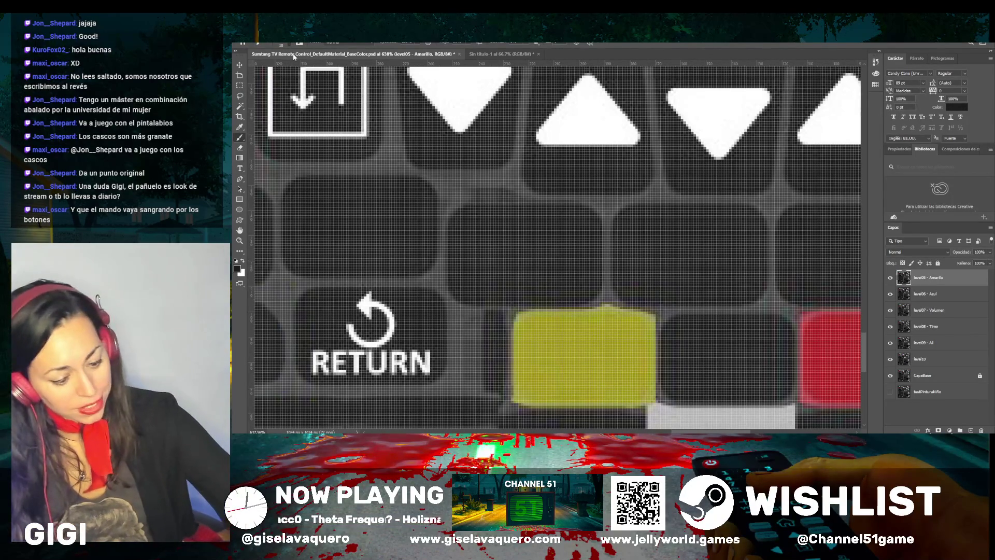
Brush dark grey across the key's middle, upper band, lower-right and lower band, leaving a yellow rim
mouse_move(619, 358)
left_mouse_down()
mouse_move(554, 357)
mouse_move(529, 369)
left_mouse_up()
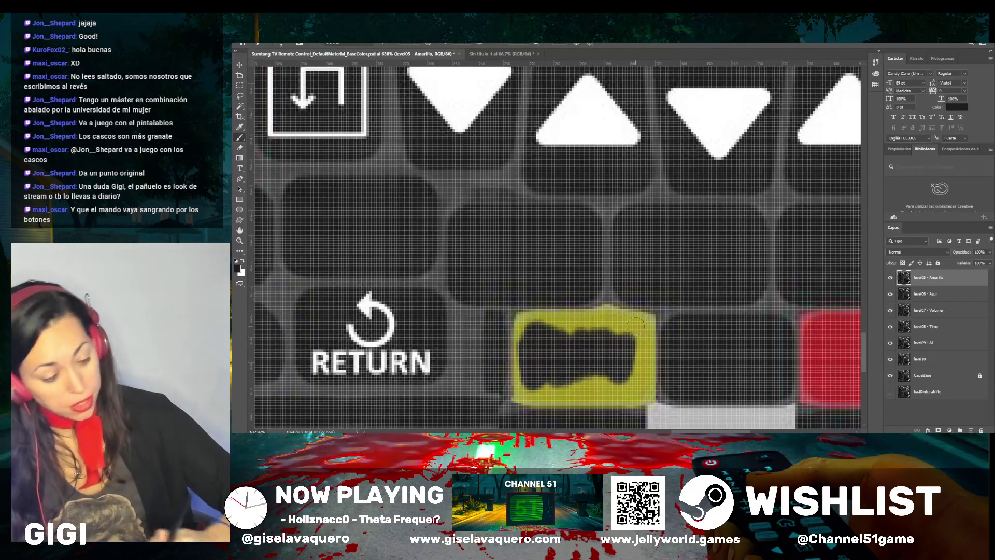
mouse_move(621, 322)
left_mouse_down()
mouse_move(536, 322)
mouse_move(583, 332)
left_mouse_up()
mouse_move(644, 329)
left_mouse_down()
mouse_move(639, 380)
mouse_move(602, 340)
left_mouse_up()
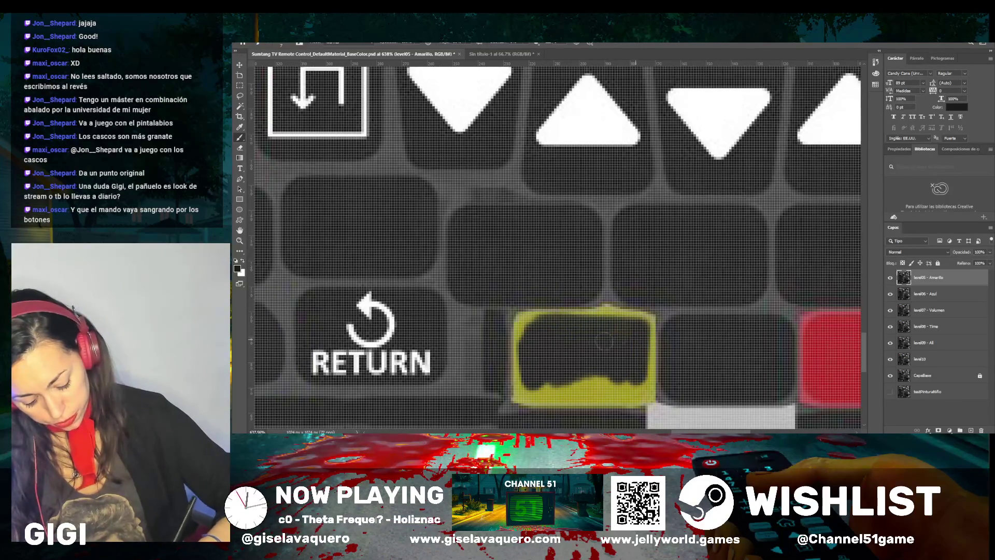
mouse_move(634, 370)
left_mouse_down()
mouse_move(634, 383)
mouse_move(560, 386)
mouse_move(611, 373)
mouse_move(566, 389)
mouse_move(537, 378)
mouse_move(533, 322)
mouse_move(526, 330)
left_mouse_up()
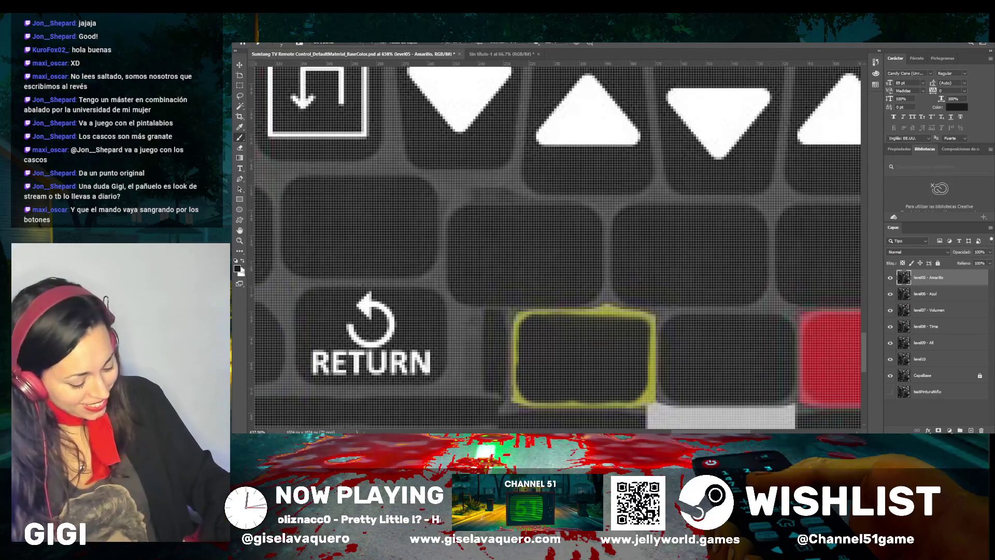
Resample dark grey and paint over the outline's right, bottom, left and top edges
key("i")
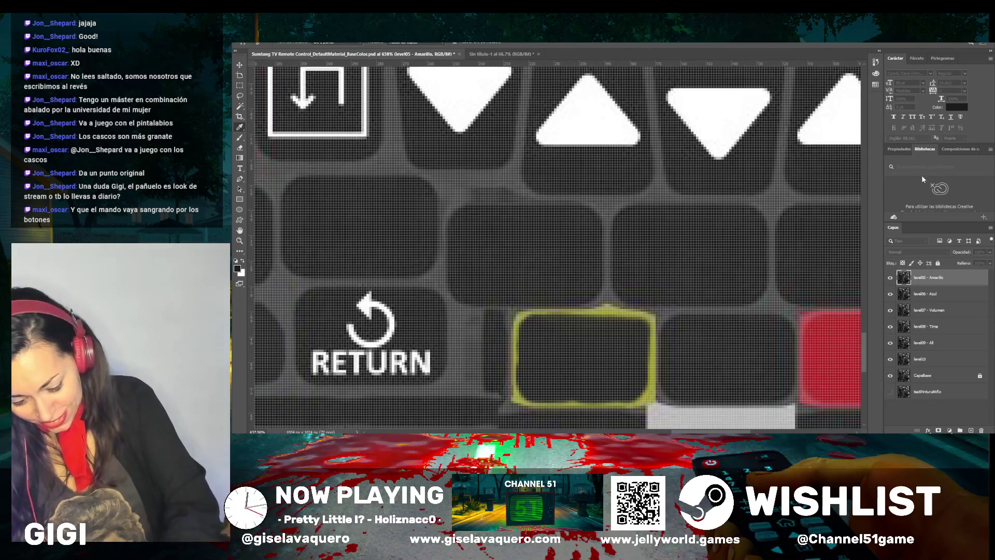
key("b")
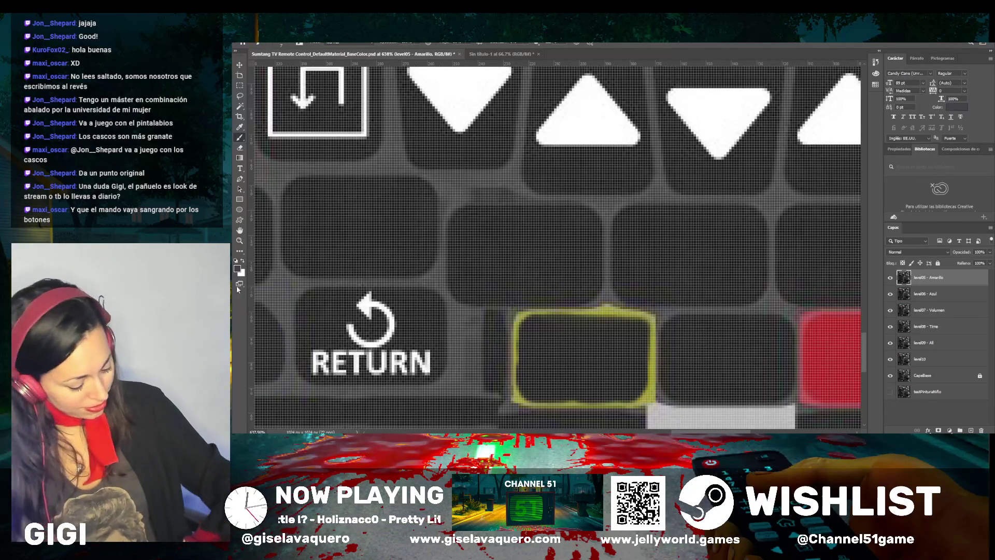
key("i")
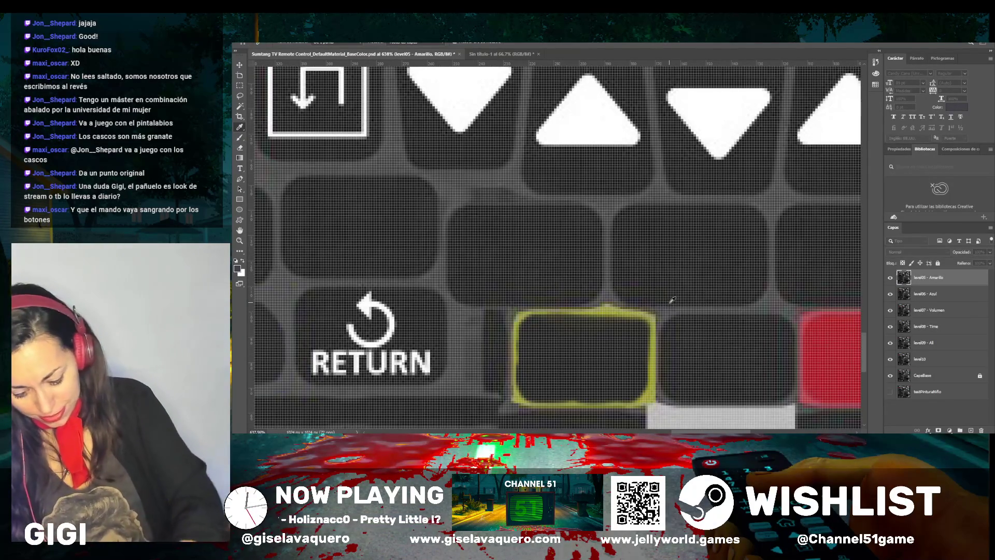
key("b")
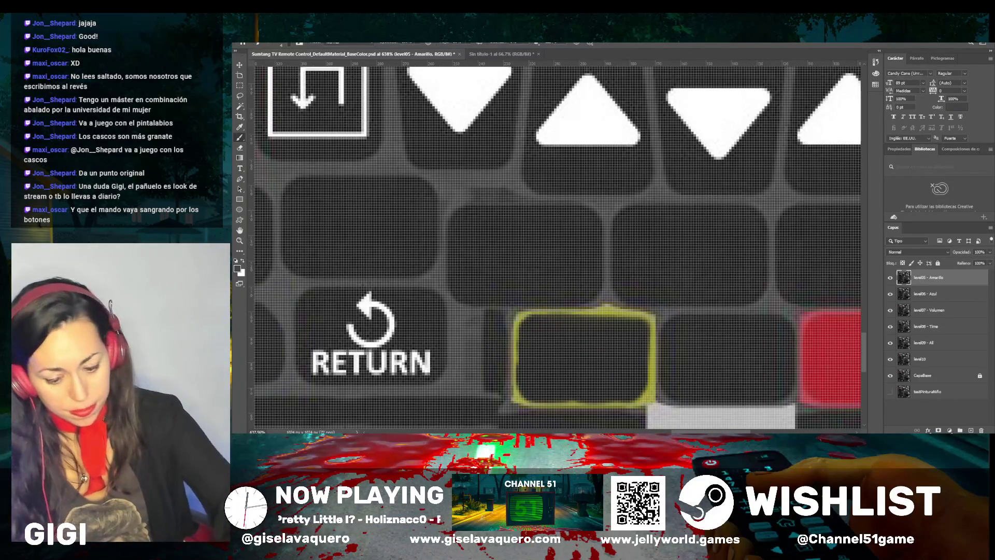
mouse_move(651, 344)
left_mouse_down()
mouse_move(652, 373)
mouse_move(653, 318)
mouse_move(652, 378)
mouse_move(638, 404)
left_mouse_up()
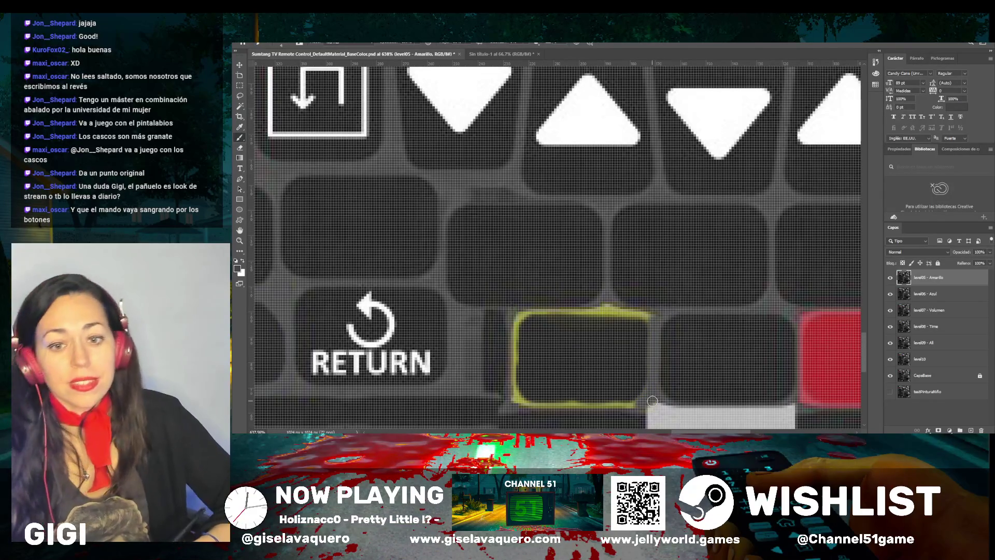
mouse_move(633, 408)
left_mouse_down()
mouse_move(519, 400)
mouse_move(560, 405)
left_mouse_up()
left_click_drag(515, 326, 516, 386)
left_click_drag(528, 310, 517, 324)
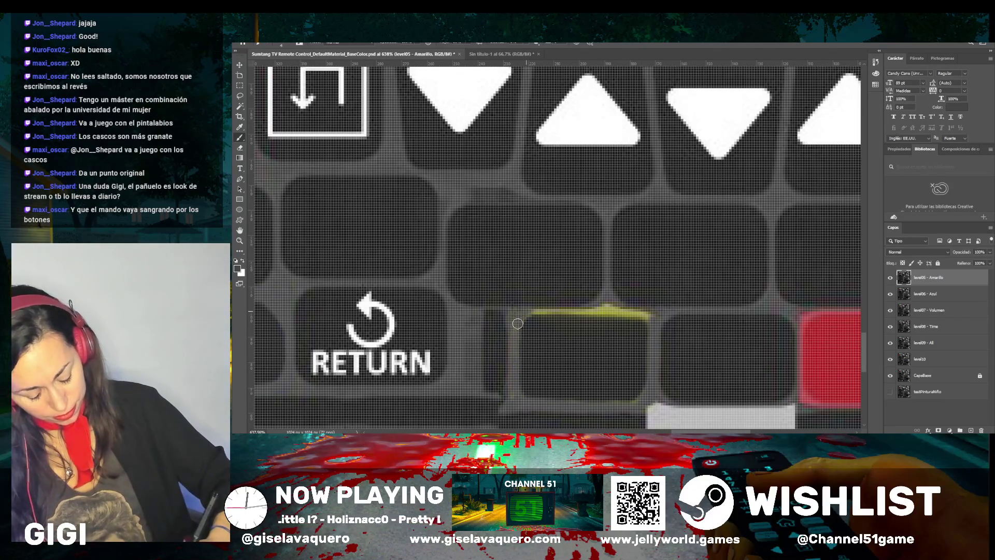
left_click_drag(640, 317, 531, 310)
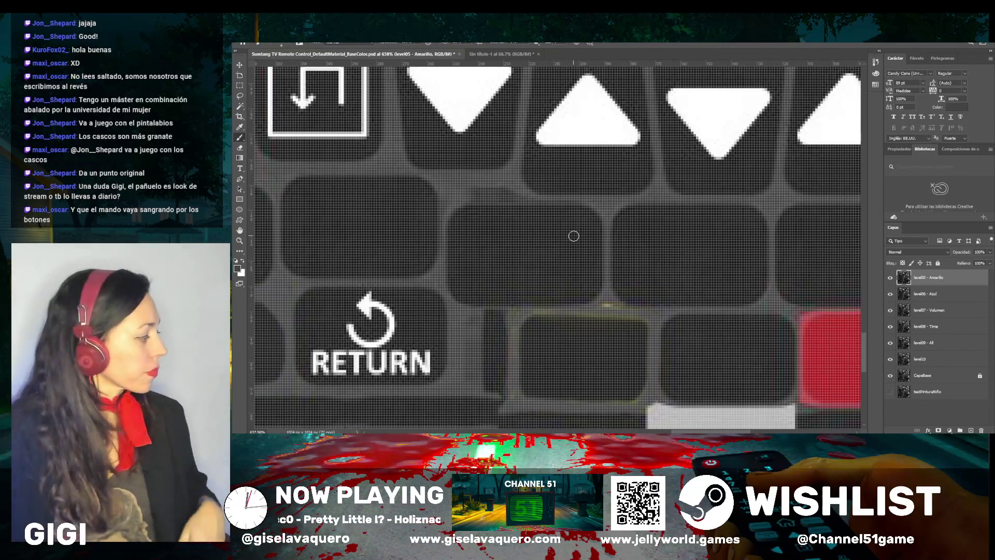
Locate the yellow strip below the 4 and RETURN keys and brush one dark grey stroke across it
scroll(574, 236, "down", 5)
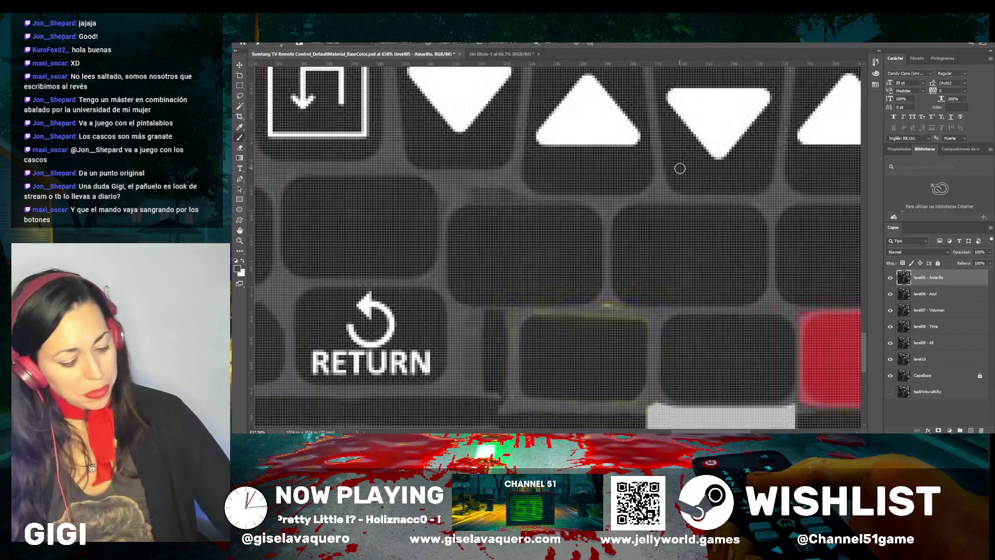
scroll(652, 291, "up", 10)
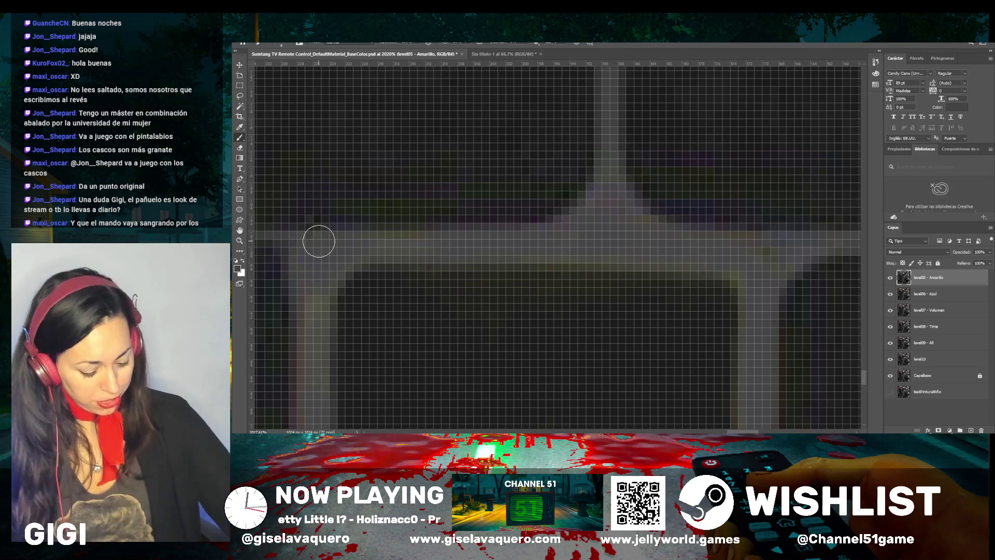
scroll(319, 241, "down", 3)
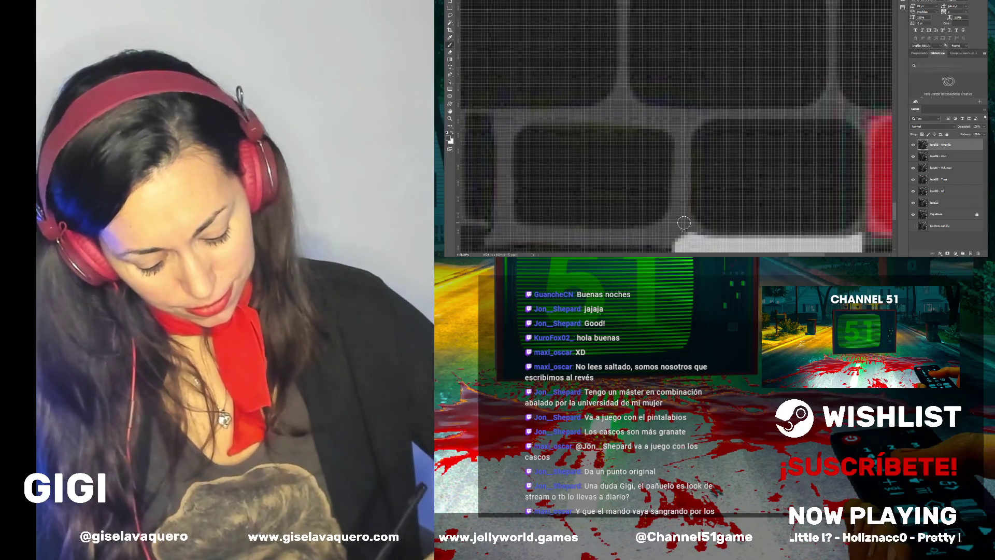
scroll(689, 212, "down", 10)
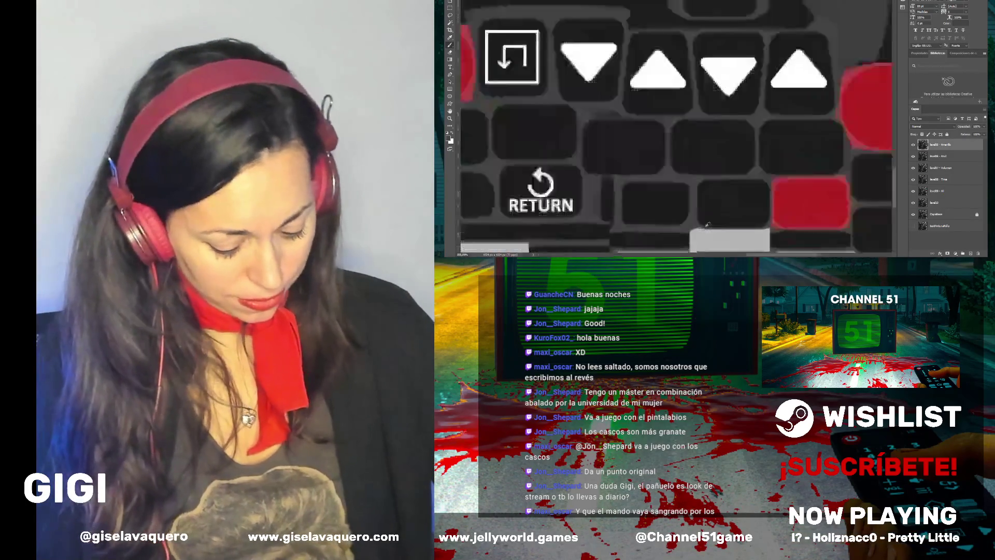
scroll(707, 224, "down", 1)
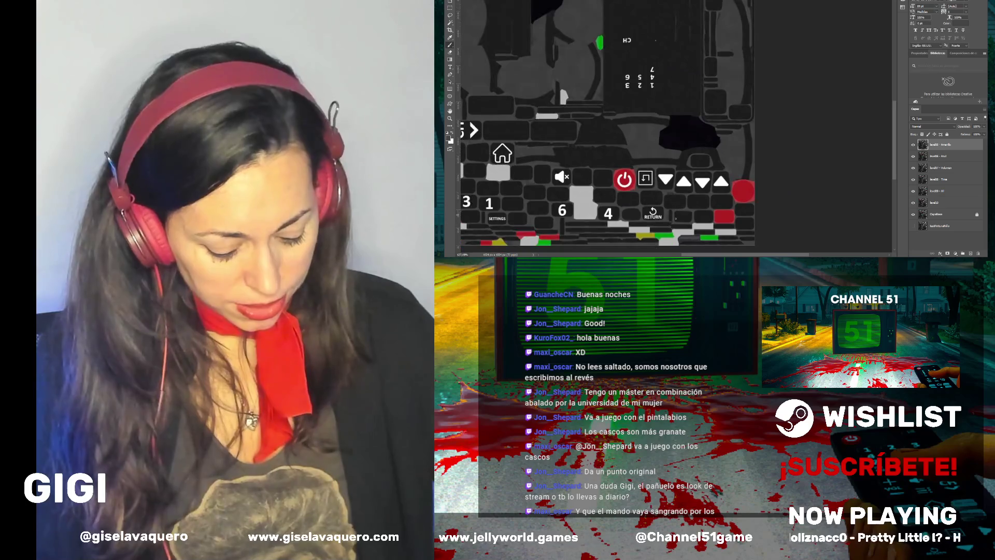
scroll(620, 238, "up", 8)
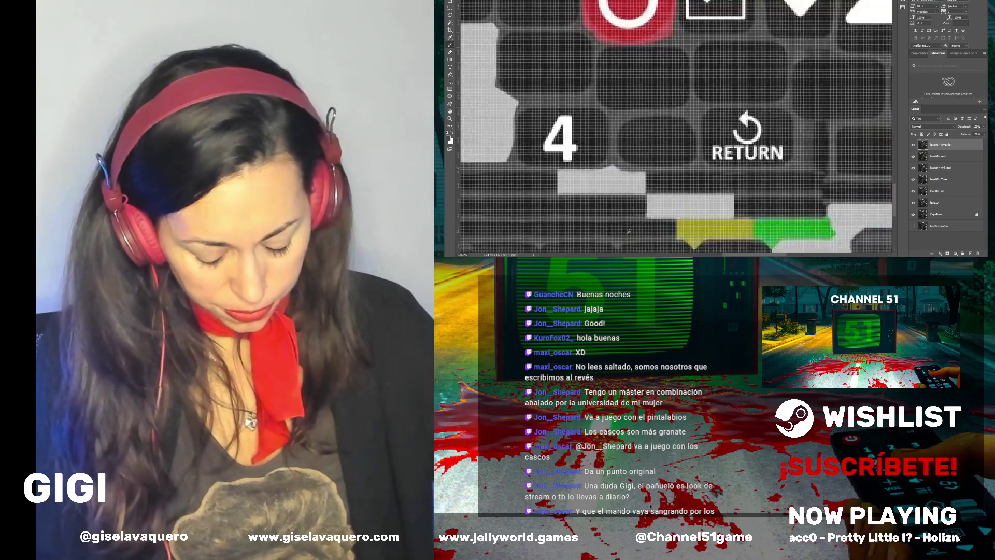
left_click_drag(771, 230, 702, 230)
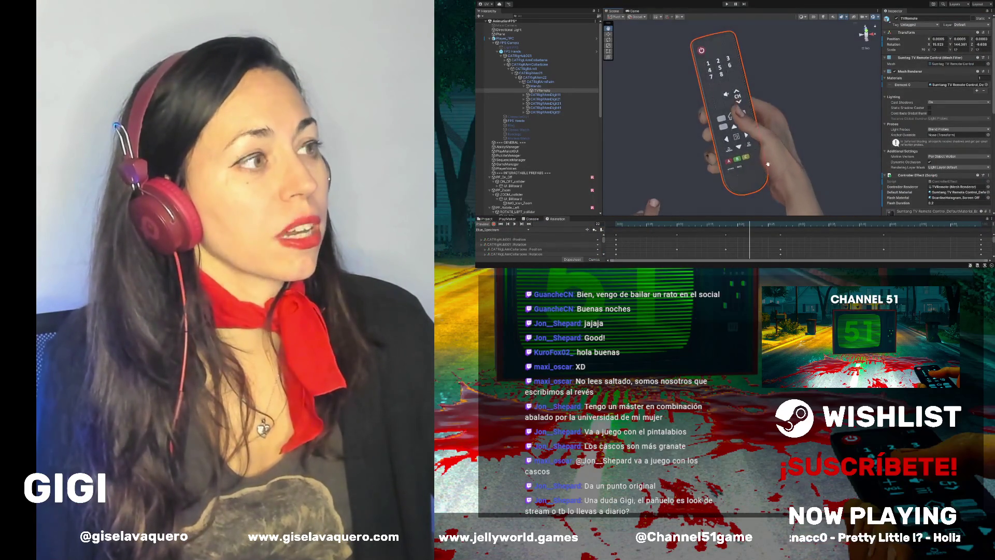
scroll(751, 140, "up", 2)
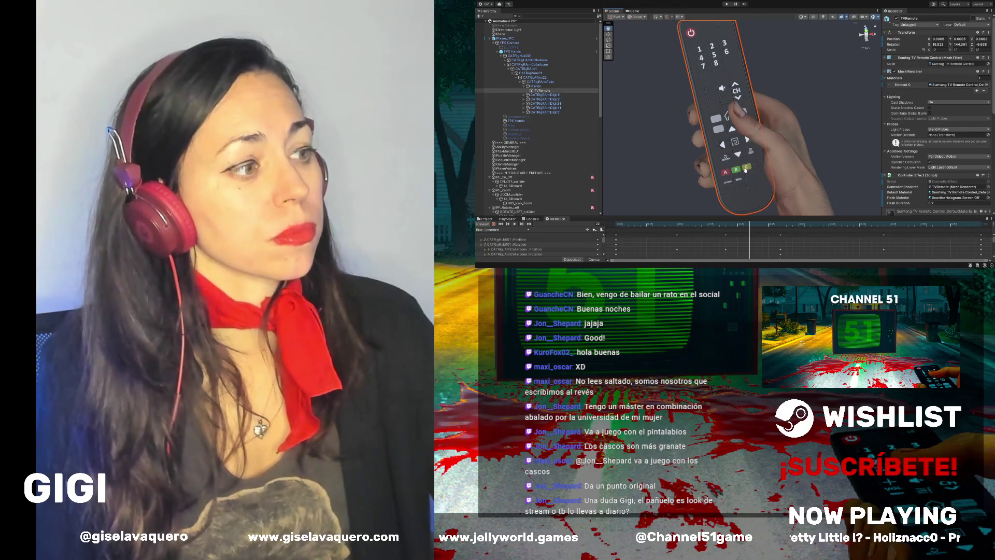
mouse_move(729, 100)
left_mouse_down()
mouse_move(697, 105)
mouse_move(703, 98)
left_mouse_up()
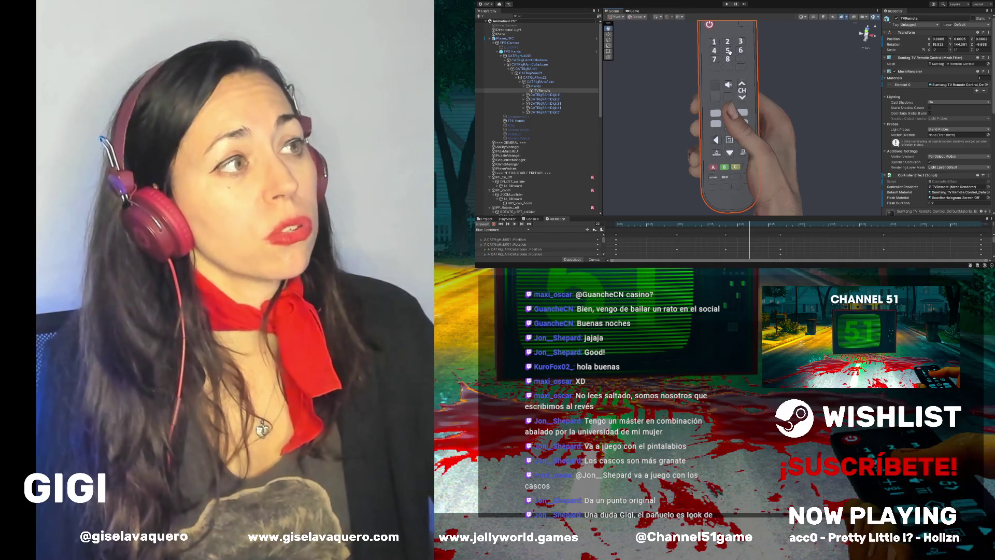
mouse_move(800, 127)
left_mouse_down()
mouse_move(756, 37)
mouse_move(715, 26)
left_mouse_up()
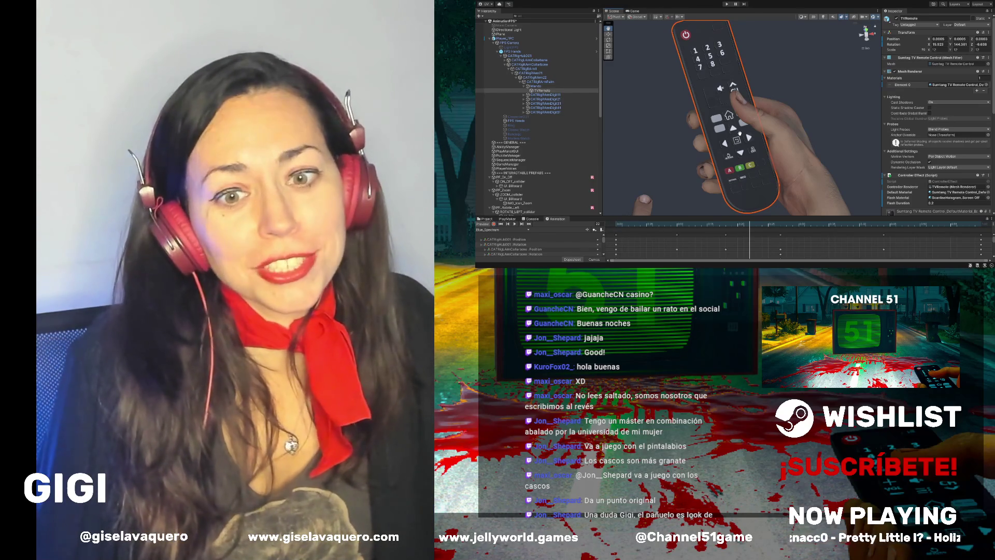
mouse_move(740, 134)
left_mouse_down()
mouse_move(731, 120)
mouse_move(752, 104)
mouse_move(738, 80)
mouse_move(737, 99)
mouse_move(724, 99)
mouse_move(735, 96)
left_mouse_up()
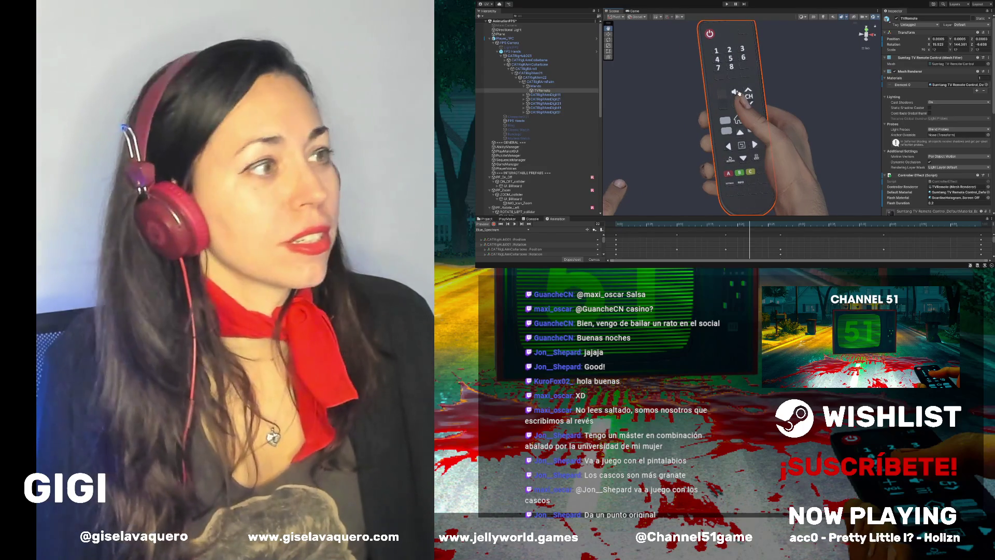
left_click_drag(734, 96, 715, 81)
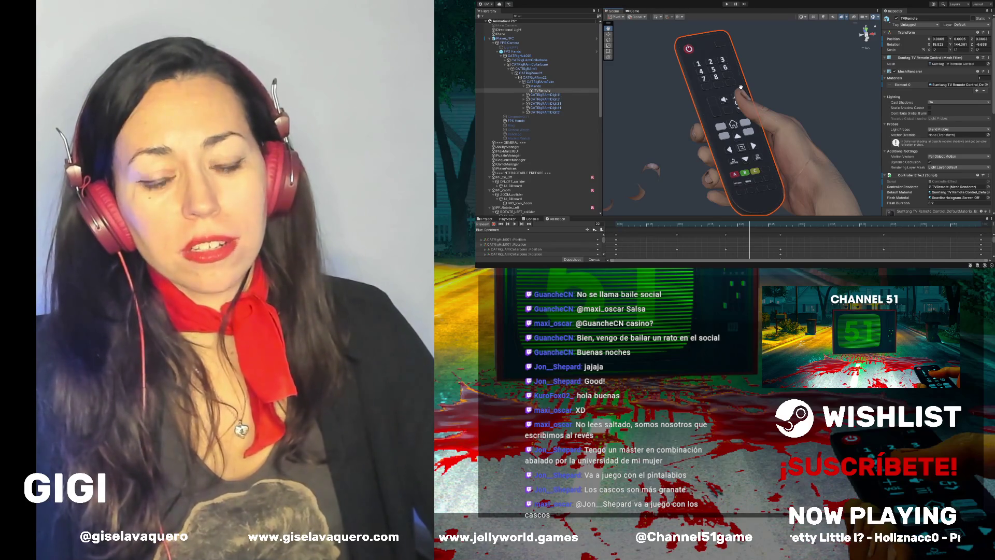
mouse_move(754, 99)
left_mouse_down()
mouse_move(765, 137)
mouse_move(746, 137)
left_mouse_up()
left_click_drag(730, 90, 716, 91)
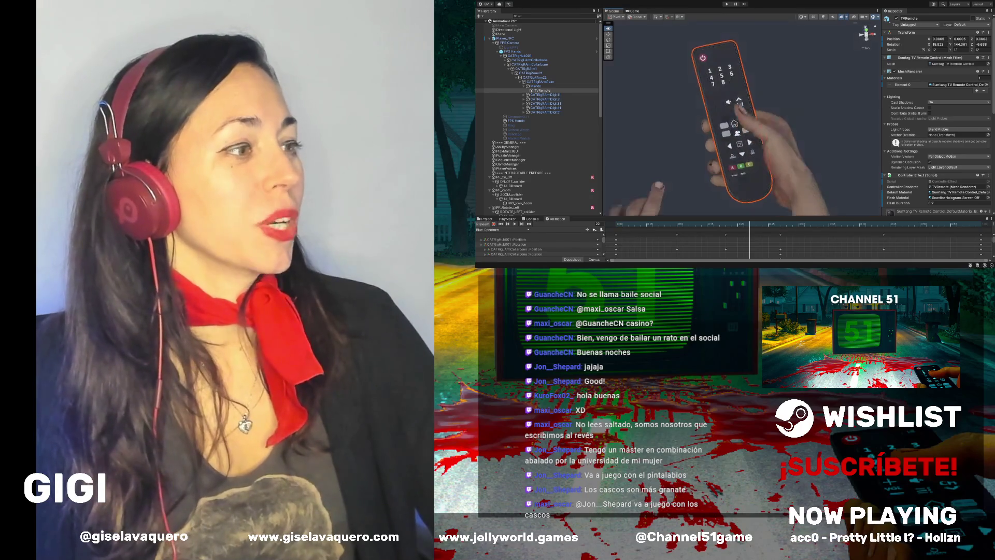
mouse_move(742, 139)
left_mouse_down()
mouse_move(771, 96)
mouse_move(747, 107)
left_mouse_up()
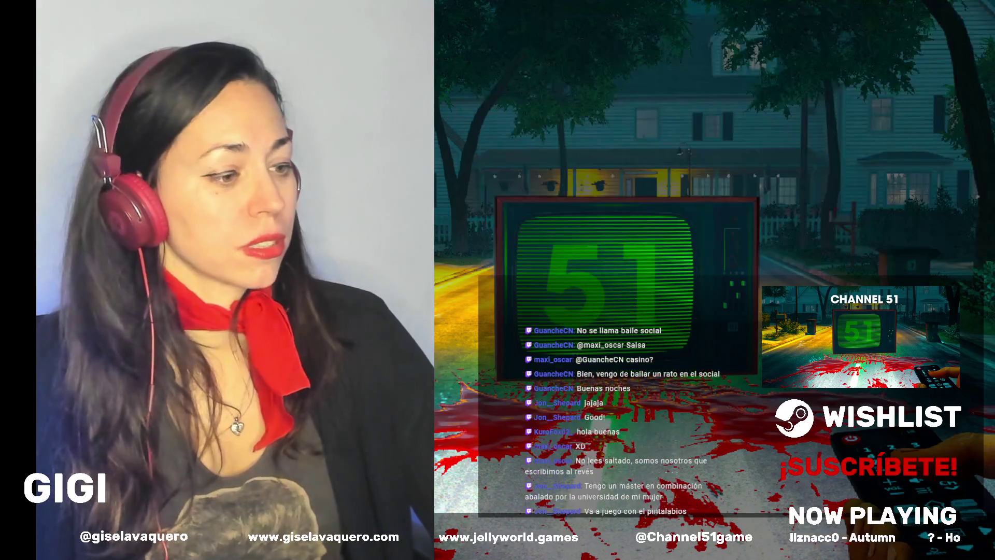
Reset colours to black and white, then brush dark paint across the yellow shape below RETURN
scroll(682, 169, "down", 8)
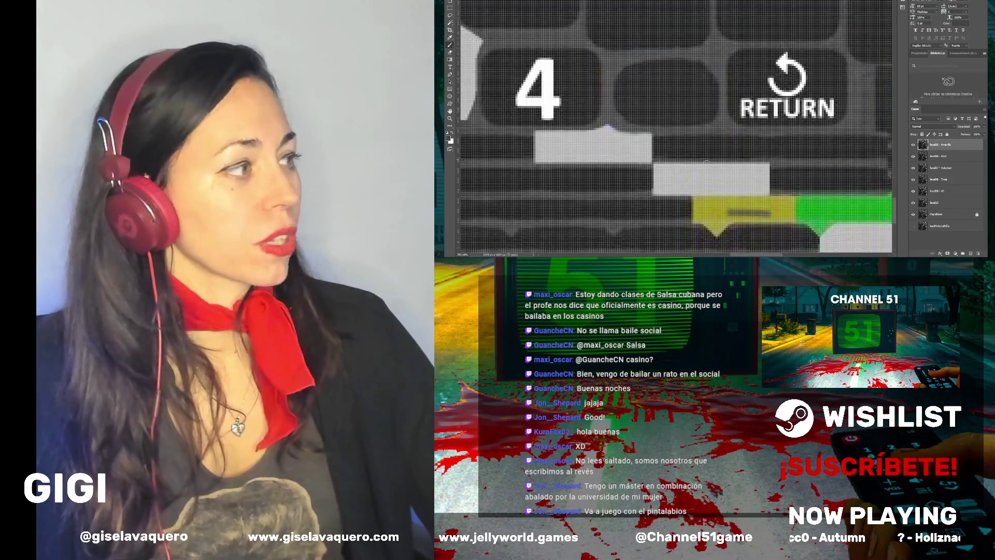
scroll(708, 173, "up", 8)
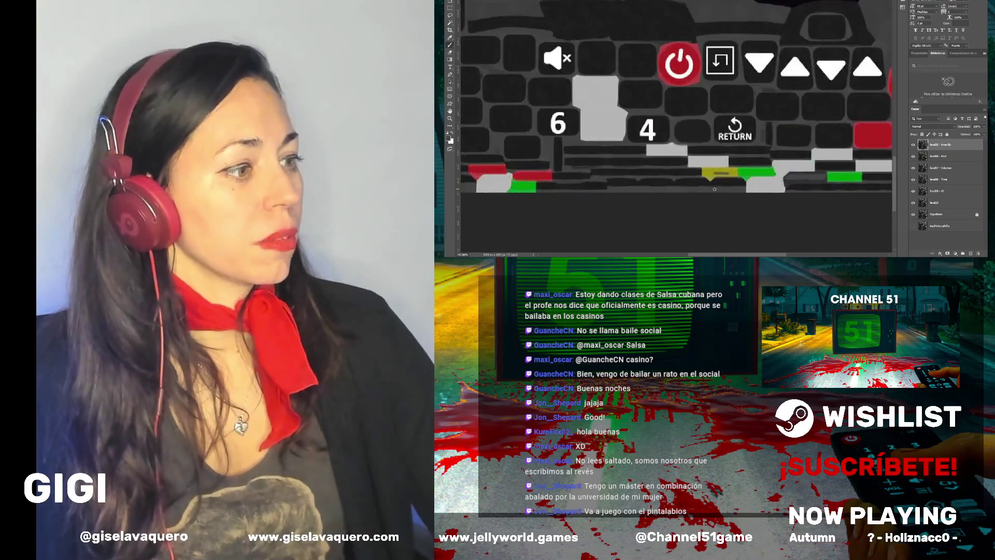
left_click(451, 140)
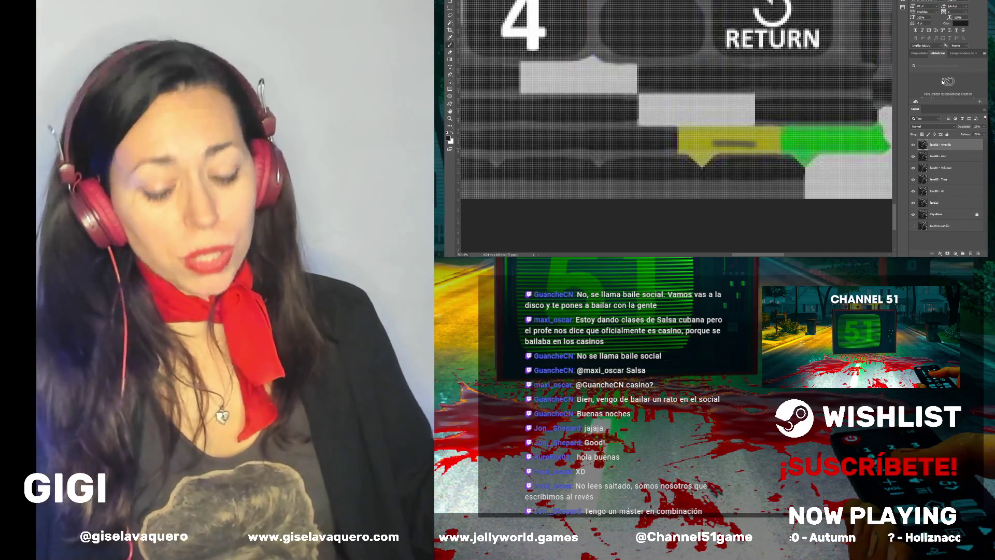
mouse_move(739, 141)
left_mouse_down()
mouse_move(687, 137)
mouse_move(687, 145)
mouse_move(679, 135)
mouse_move(746, 138)
mouse_move(702, 147)
mouse_move(759, 143)
mouse_move(758, 132)
mouse_move(778, 140)
left_mouse_up()
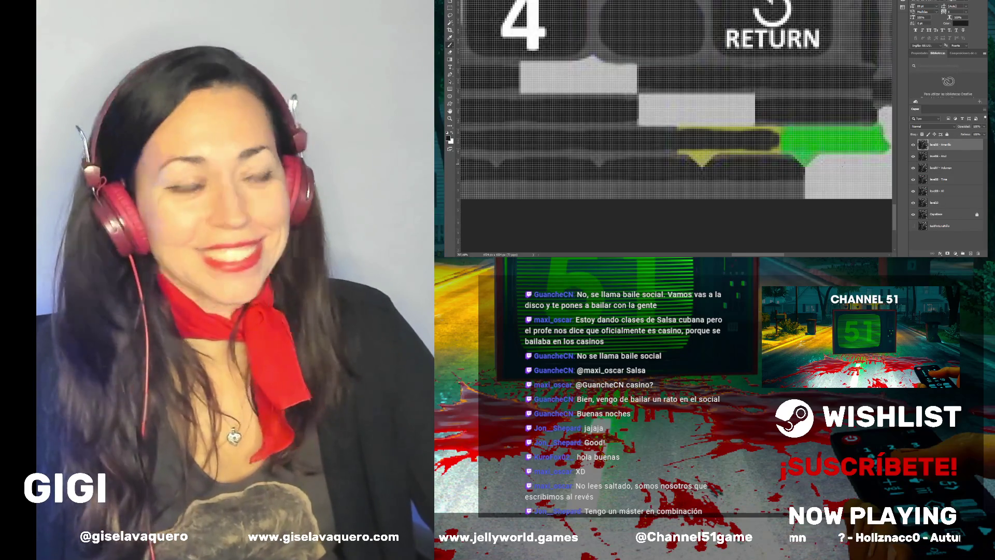
scroll(758, 157, "up", 2)
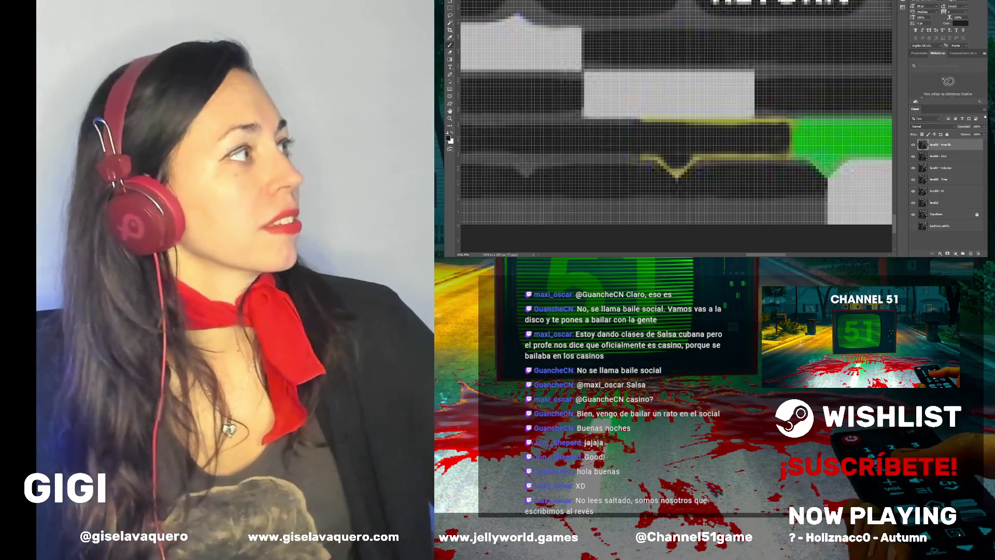
Paint dark grey over the yellow line's V-shaped dip, its right stretch and the strip left of the green block
left_click_drag(692, 156, 678, 174)
left_click_drag(660, 168, 675, 159)
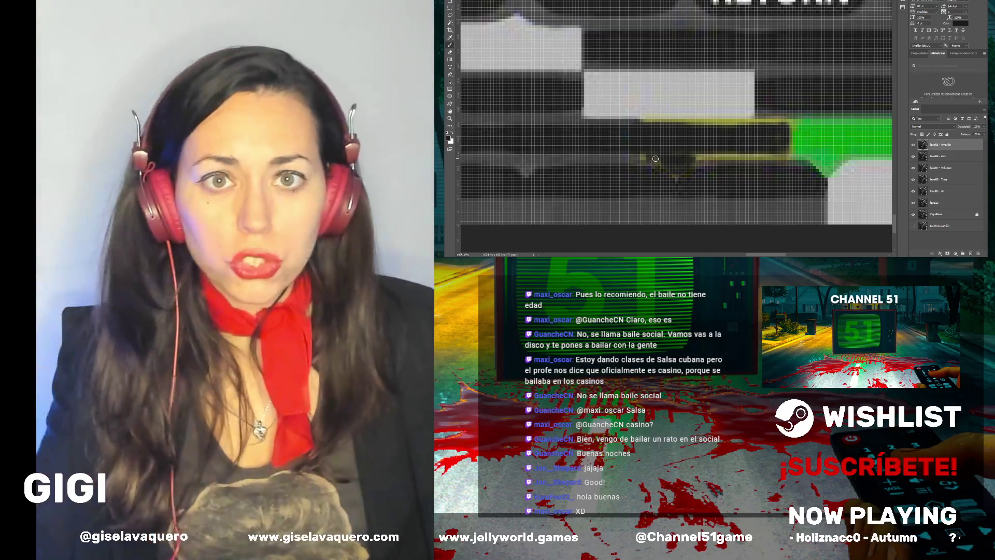
mouse_move(729, 157)
left_mouse_down()
mouse_move(754, 156)
mouse_move(731, 125)
mouse_move(707, 124)
mouse_move(738, 131)
left_mouse_up()
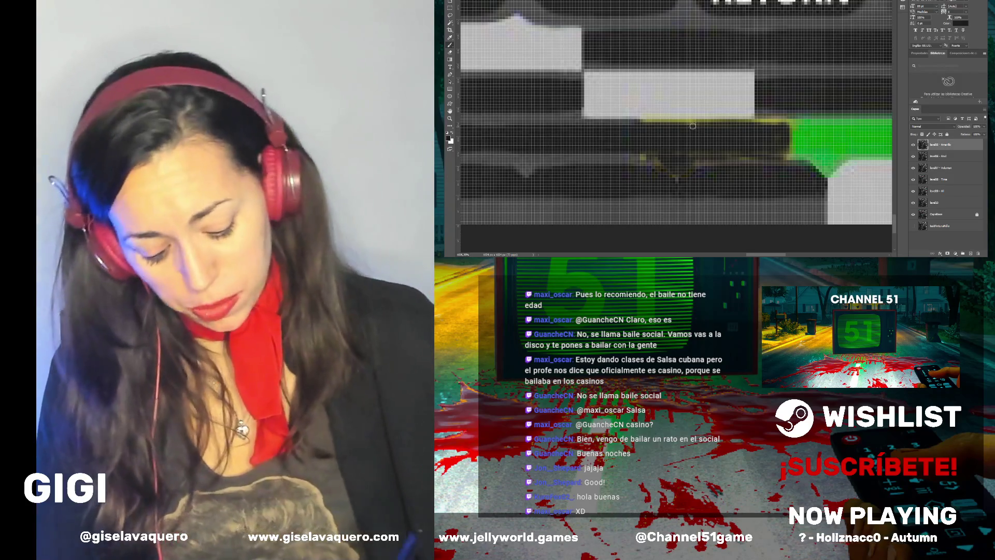
mouse_move(692, 126)
left_mouse_down()
mouse_move(645, 122)
mouse_move(665, 121)
left_mouse_up()
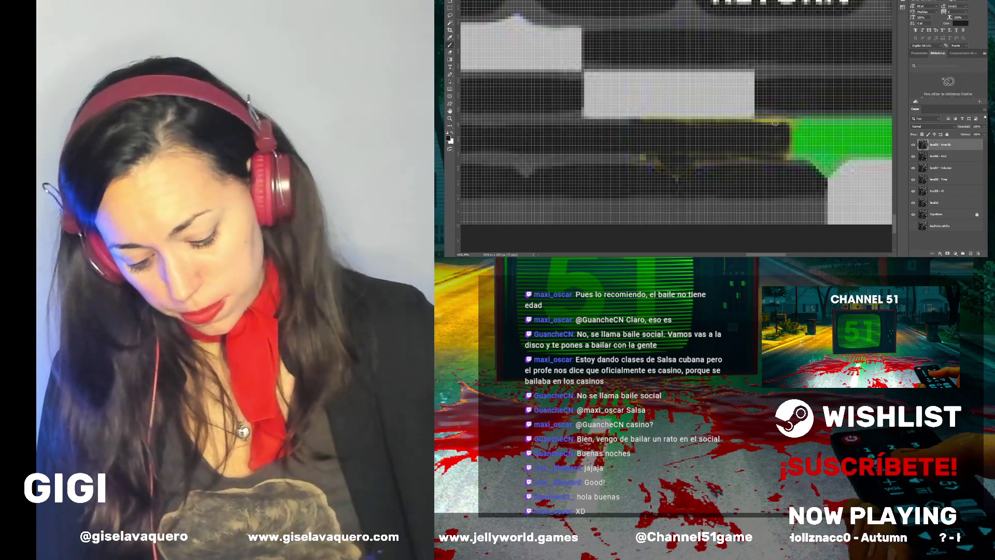
left_click_drag(786, 121, 673, 121)
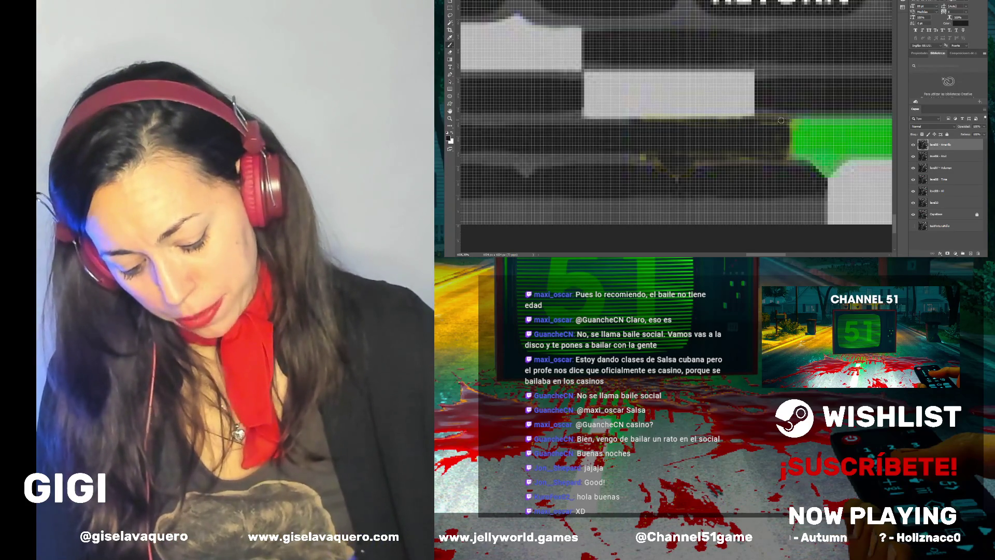
left_click_drag(789, 124, 796, 150)
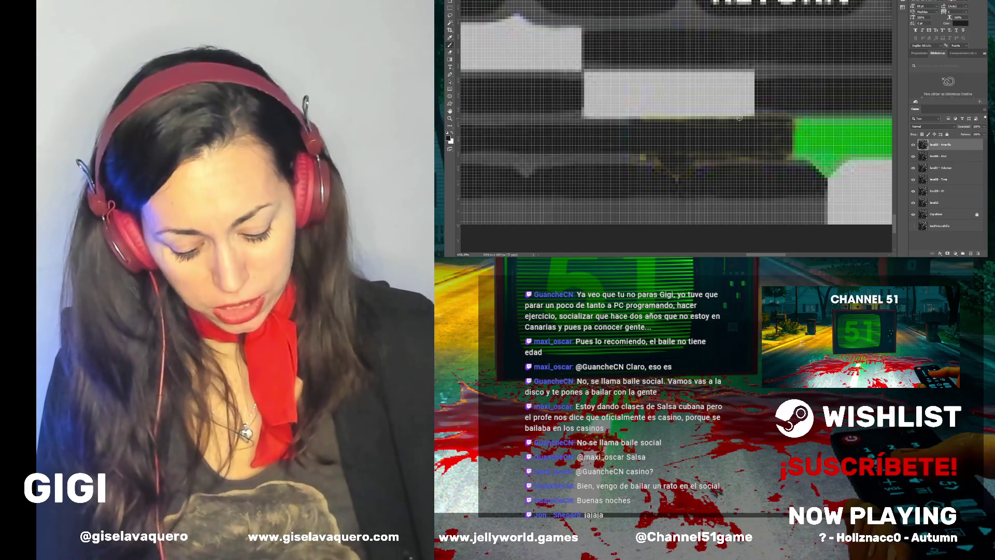
left_click_drag(742, 119, 632, 118)
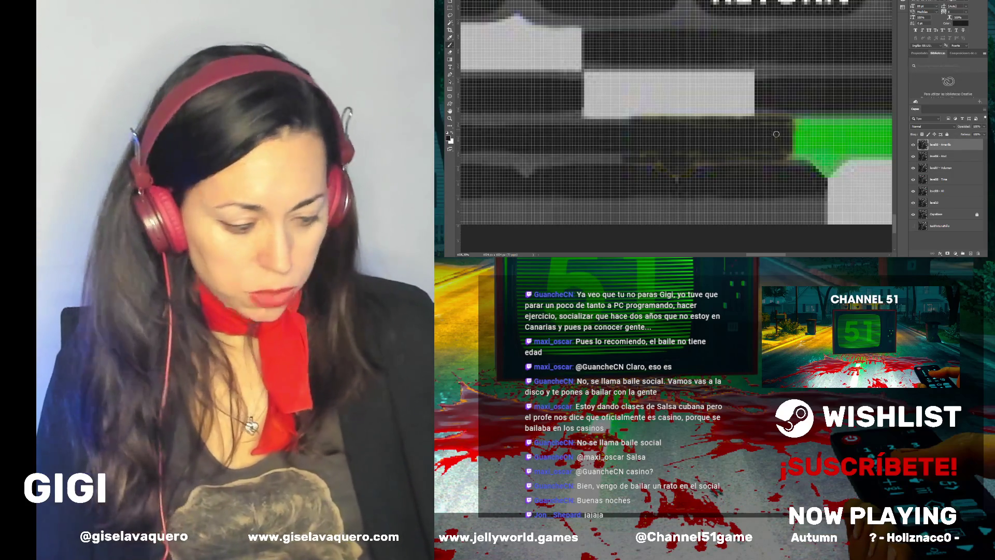
Zoom in near RETURN and brush dark grey along the ragged bottom edge of the light grey block
scroll(765, 146, "down", 5)
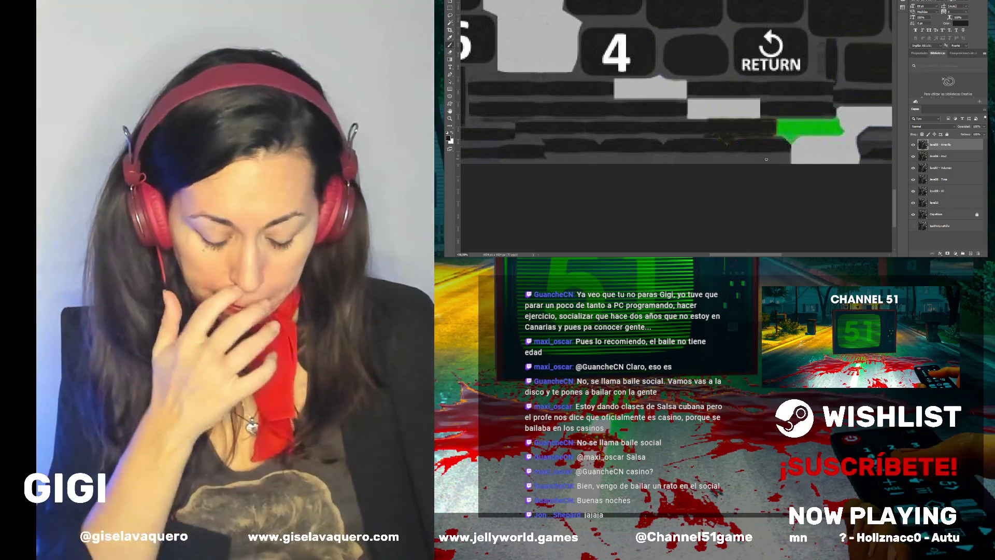
scroll(843, 149, "down", 2)
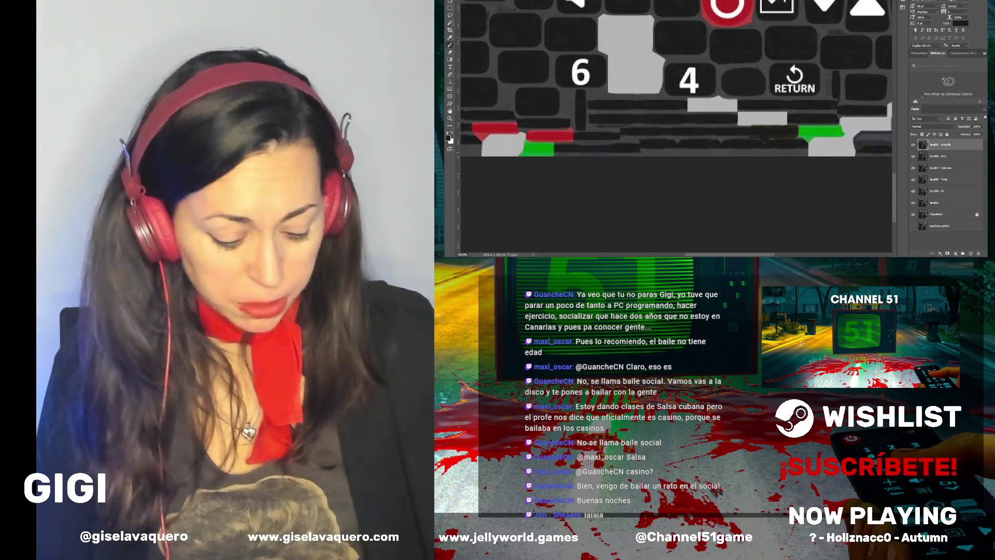
scroll(854, 138, "up", 3)
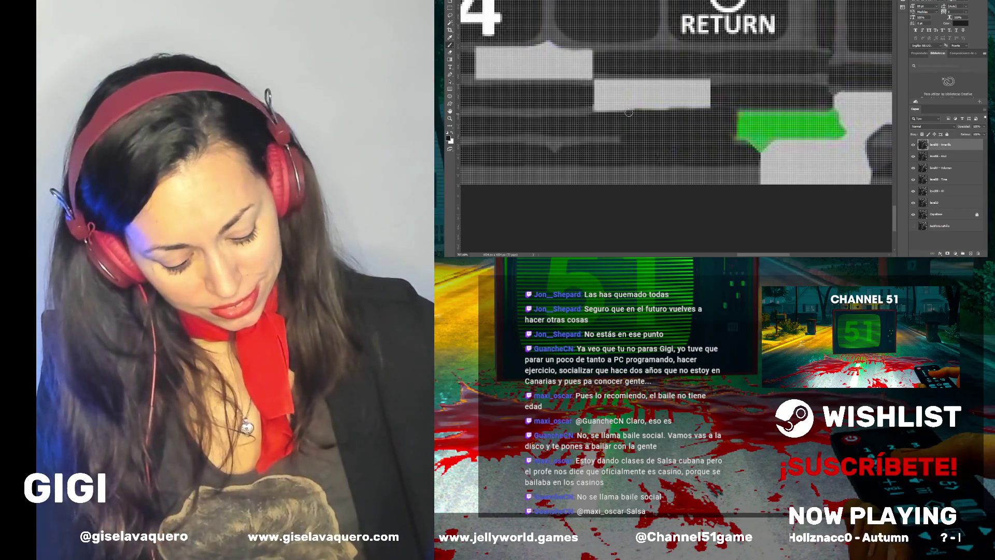
left_click_drag(681, 113, 589, 111)
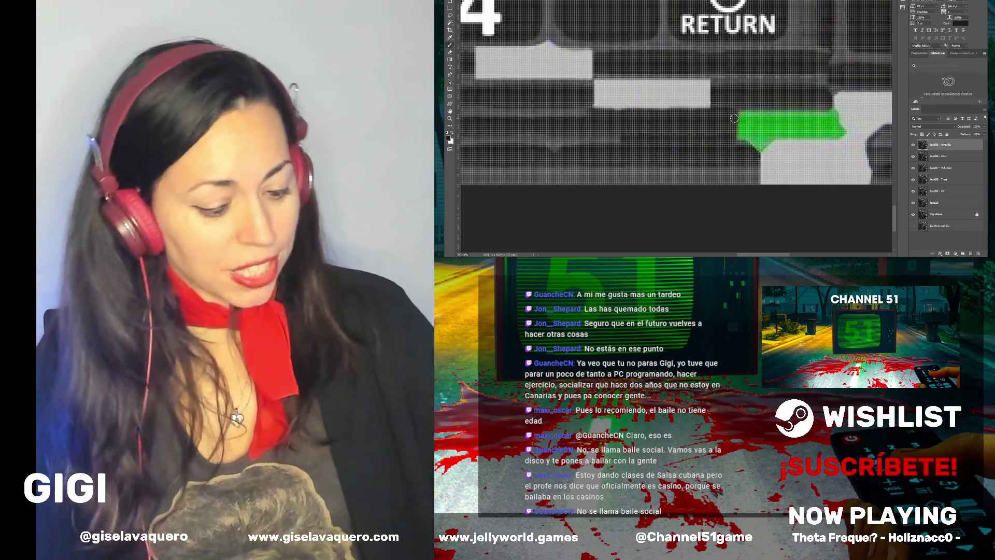
scroll(674, 114, "down", 5)
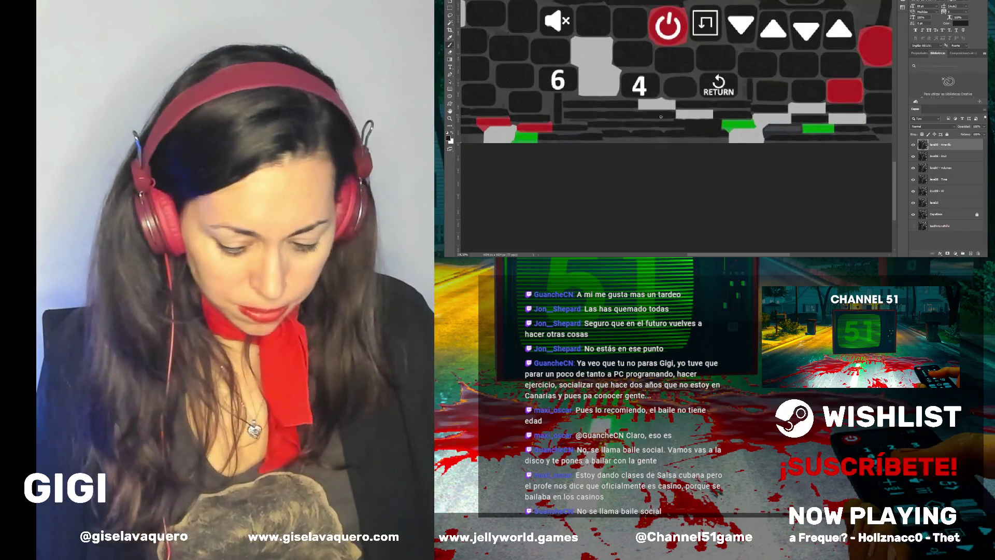
scroll(658, 116, "down", 2)
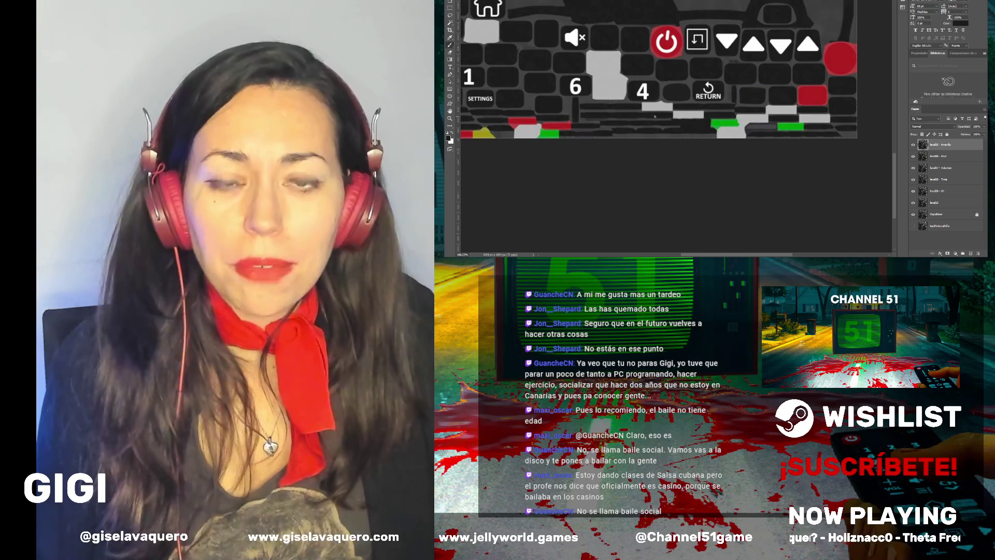
scroll(656, 114, "up", 2)
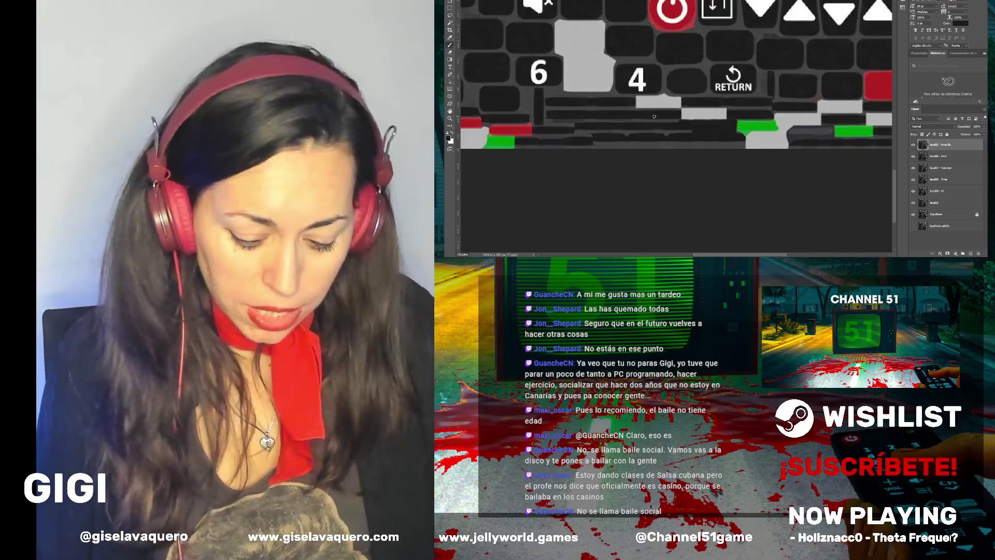
scroll(657, 114, "down", 2)
scroll(649, 117, "up", 2)
scroll(649, 117, "up", 3)
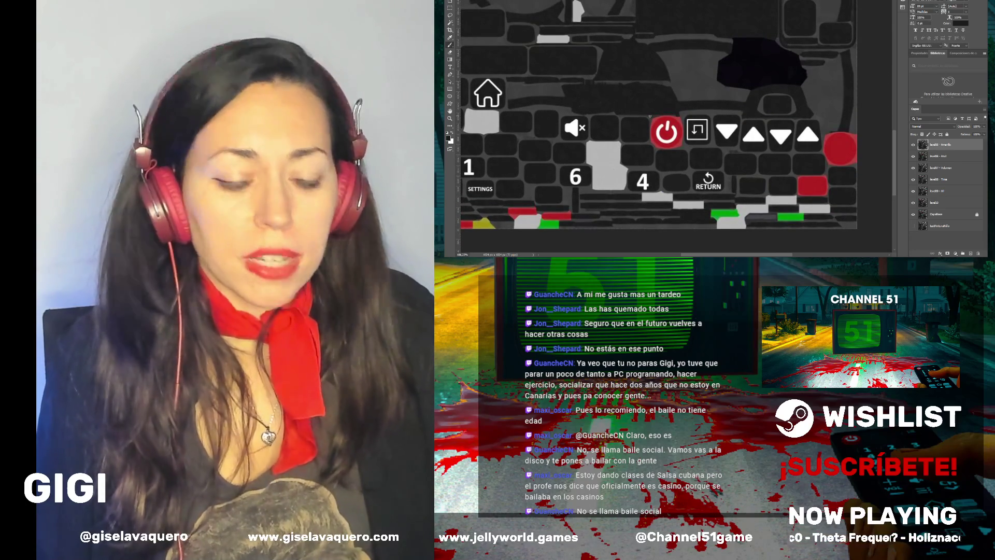
scroll(650, 116, "down", 3)
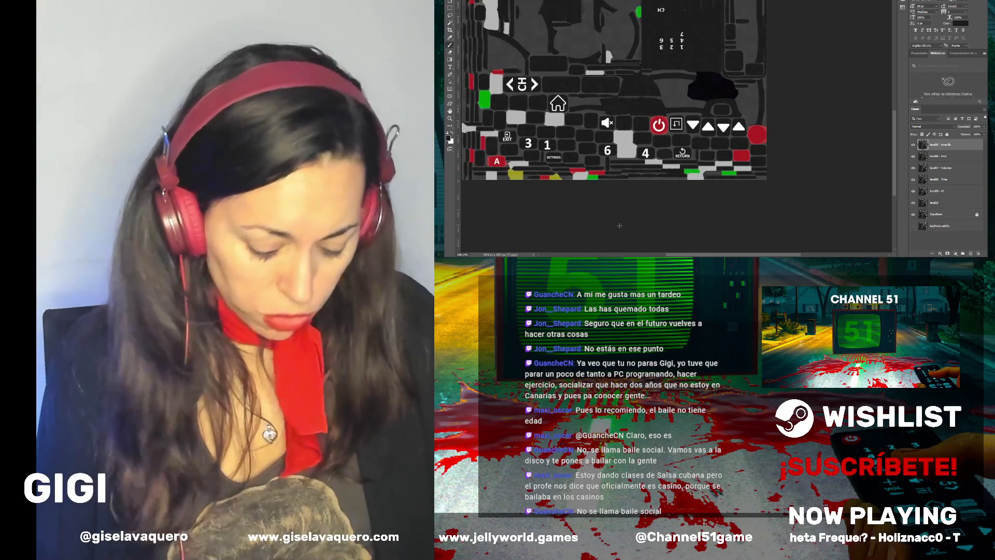
mouse_move(617, 62)
left_mouse_down()
mouse_move(711, 59)
mouse_move(713, 125)
left_mouse_up()
scroll(713, 125, "up", 3)
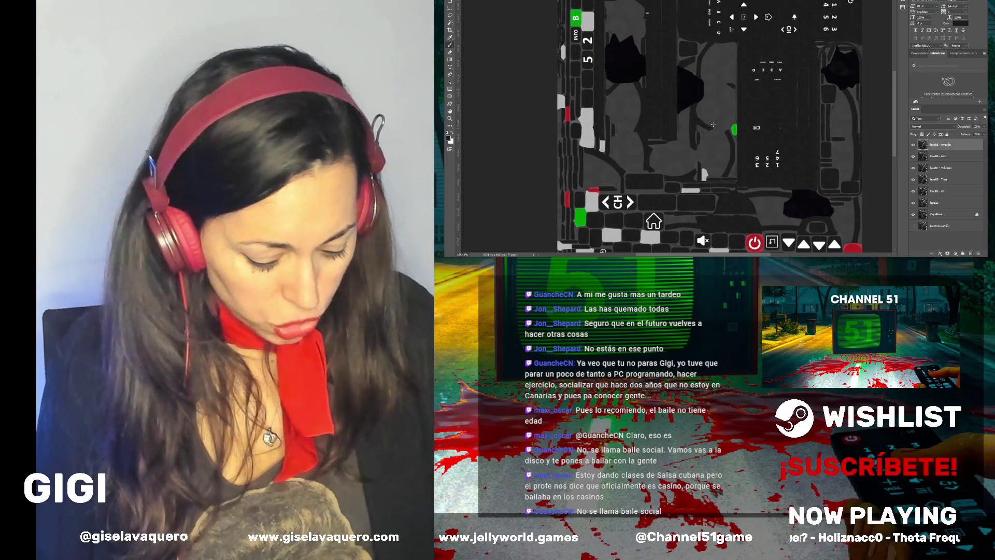
scroll(713, 125, "up", 2)
scroll(713, 125, "down", 1)
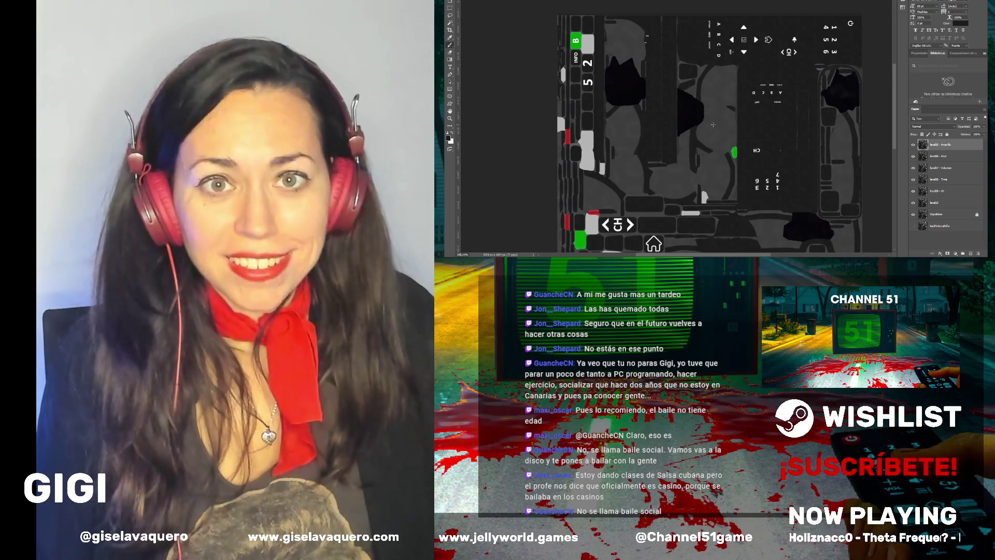
scroll(713, 125, "down", 5)
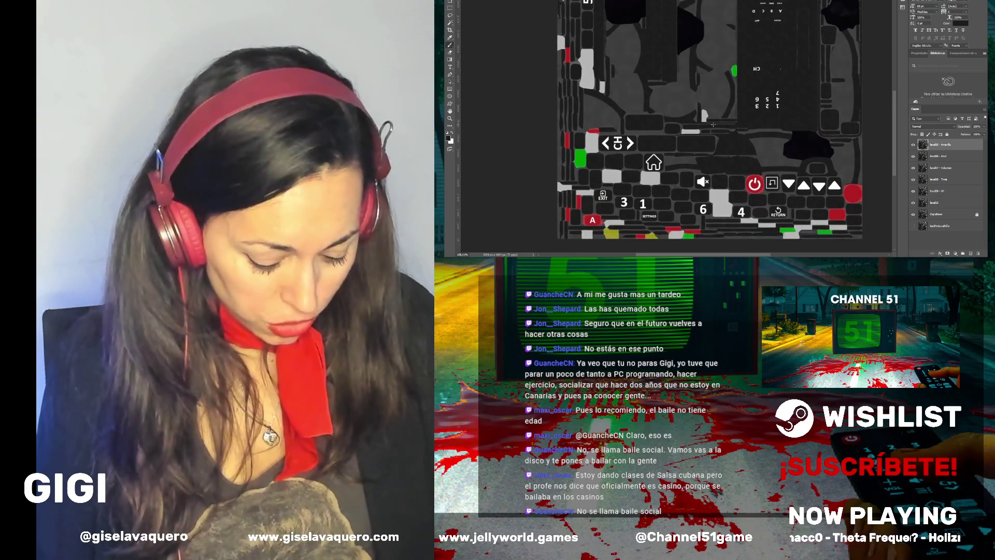
scroll(605, 236, "up", 5)
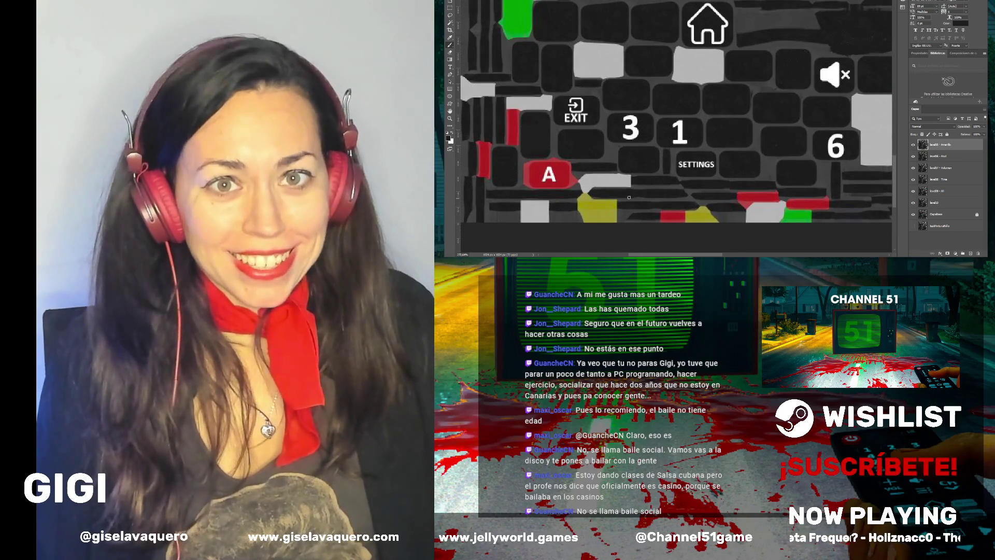
scroll(632, 191, "up", 3)
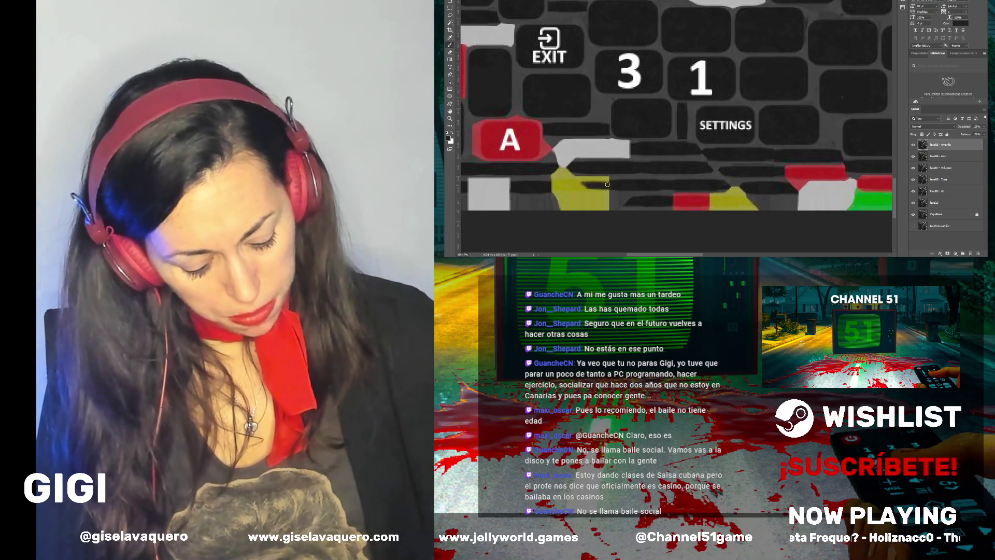
Brush dark grey over the yellow patch below SETTINGS, including its top edge, until fully covered
left_click_drag(607, 184, 572, 183)
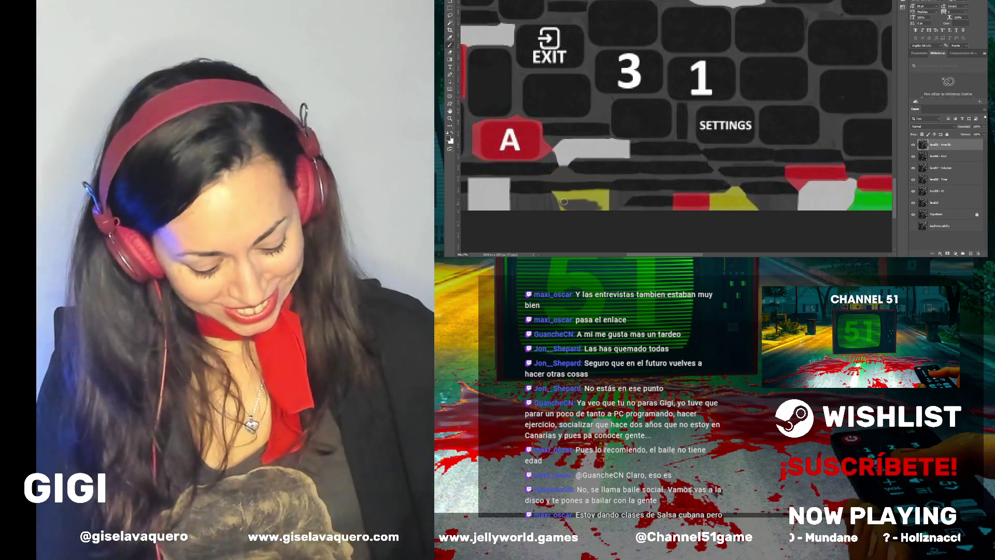
mouse_move(593, 200)
left_mouse_down()
mouse_move(561, 198)
mouse_move(581, 200)
left_mouse_up()
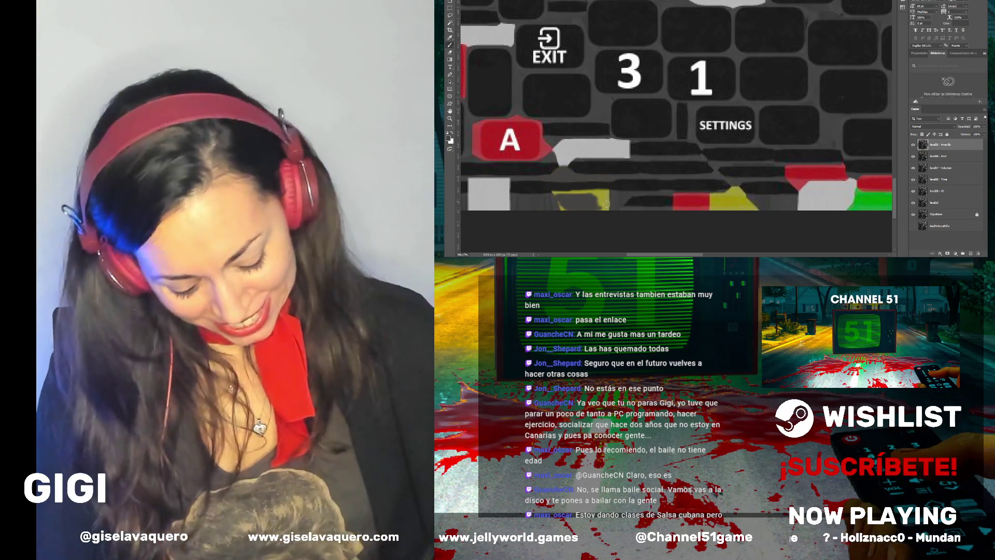
mouse_move(599, 209)
left_mouse_down()
mouse_move(596, 194)
mouse_move(560, 193)
left_mouse_up()
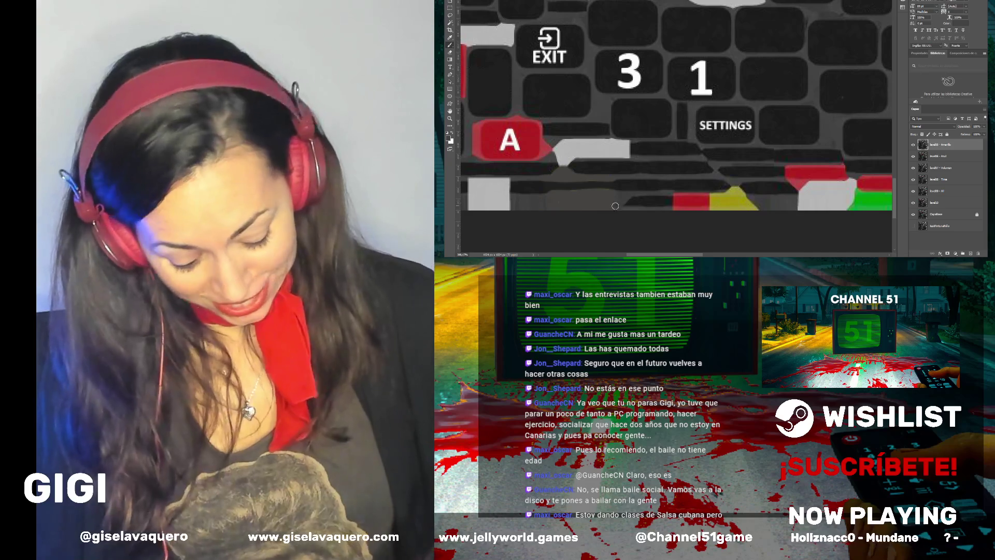
mouse_move(750, 209)
left_mouse_down()
mouse_move(720, 197)
mouse_move(715, 207)
mouse_move(740, 191)
left_mouse_up()
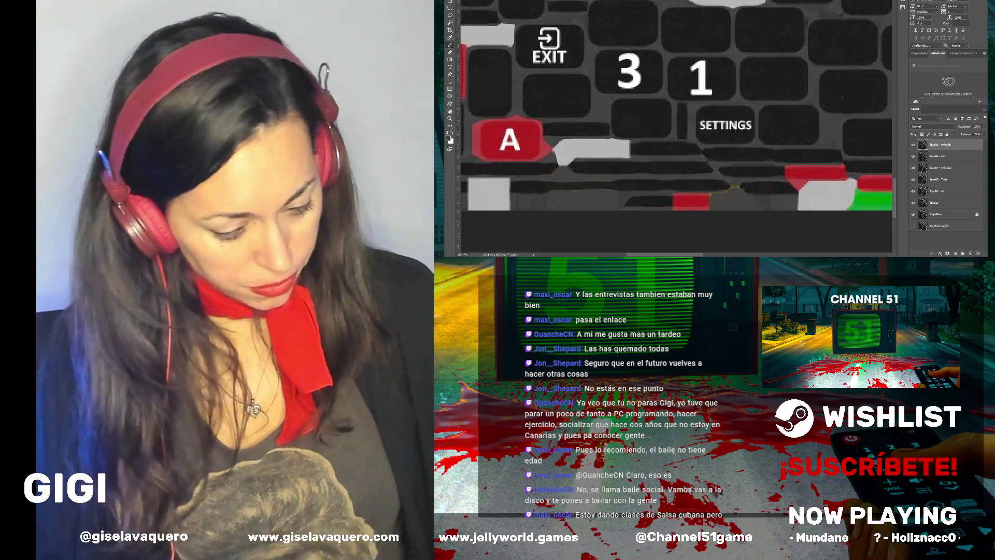
scroll(721, 189, "down", 2)
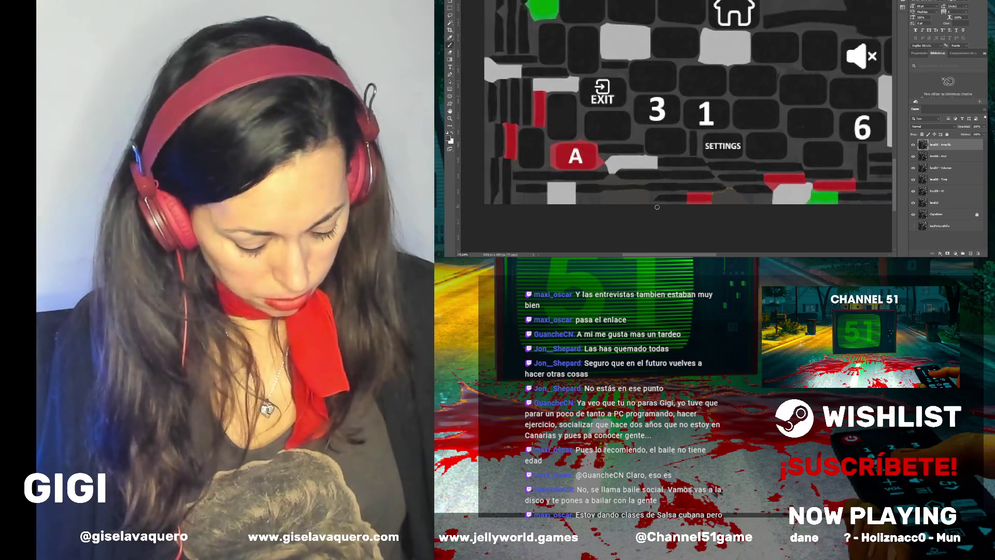
scroll(614, 205, "up", 2)
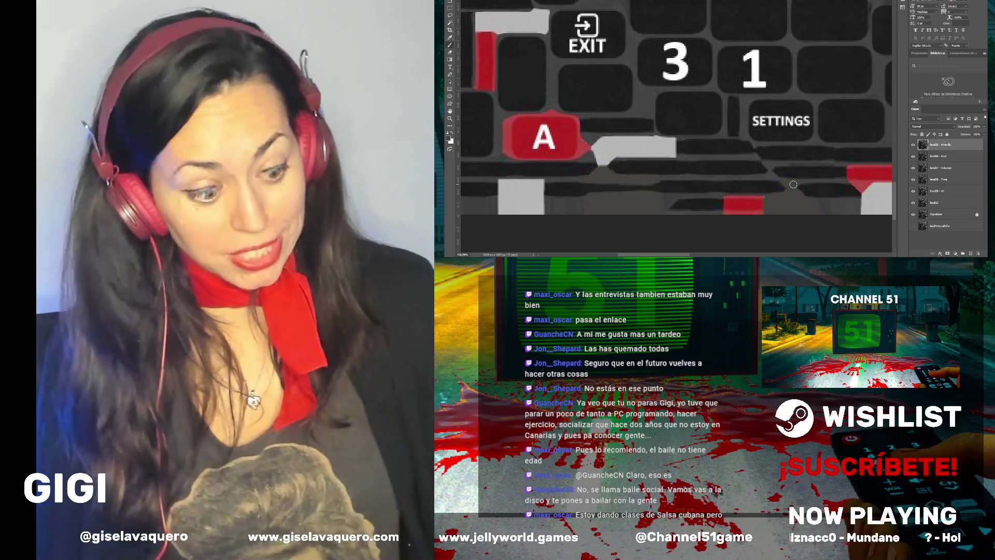
scroll(707, 190, "down", 3)
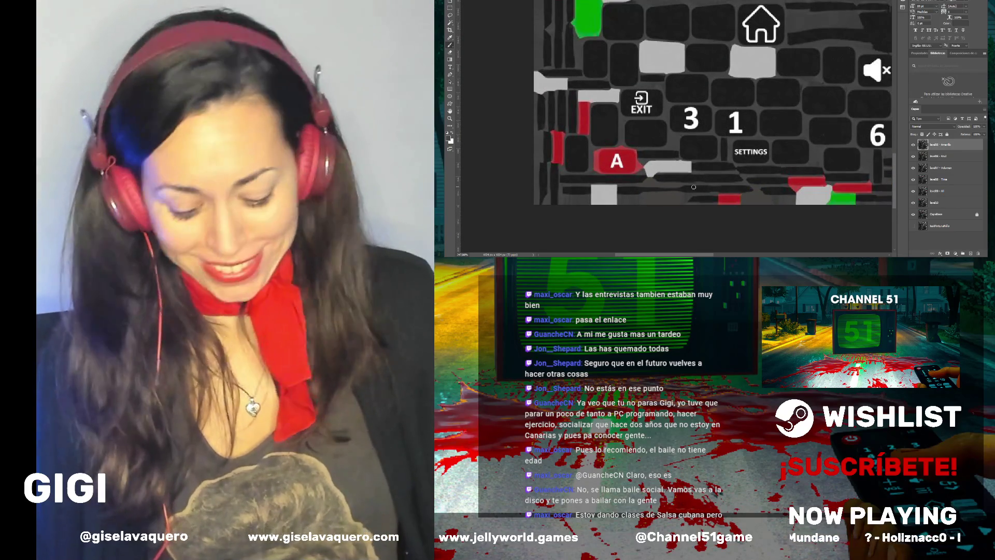
scroll(752, 208, "up", 3)
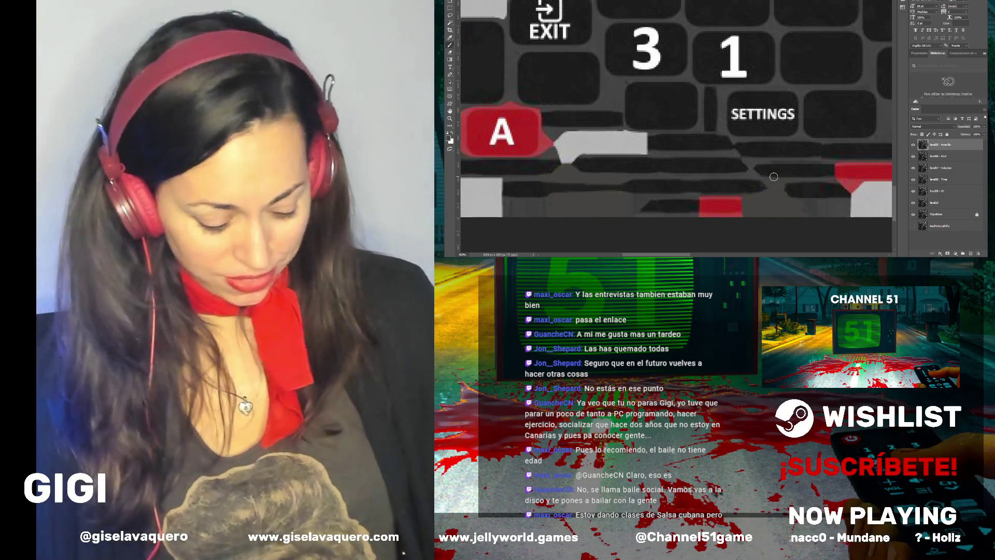
scroll(772, 176, "down", 3)
scroll(623, 173, "down", 3)
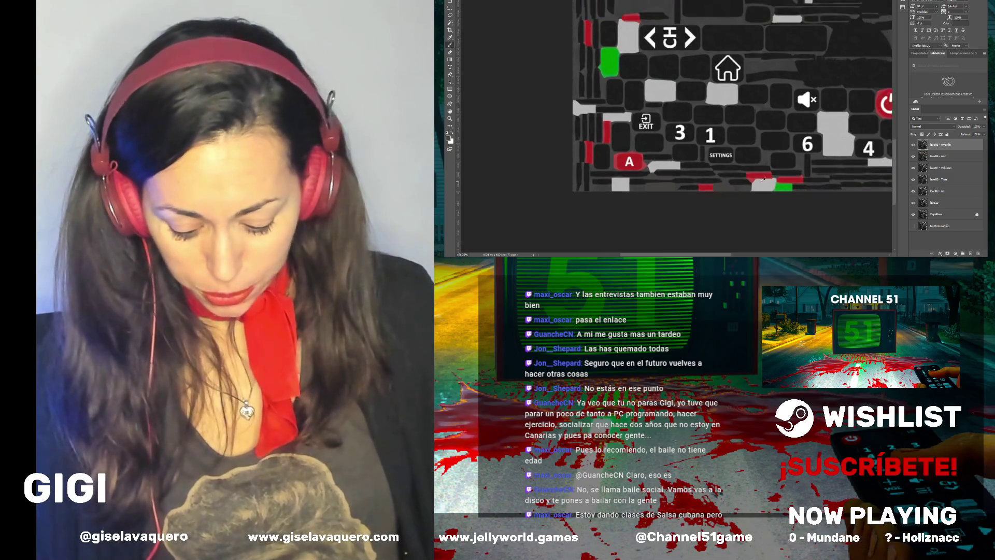
left_click_drag(647, 255, 689, 255)
scroll(628, 177, "down", 1)
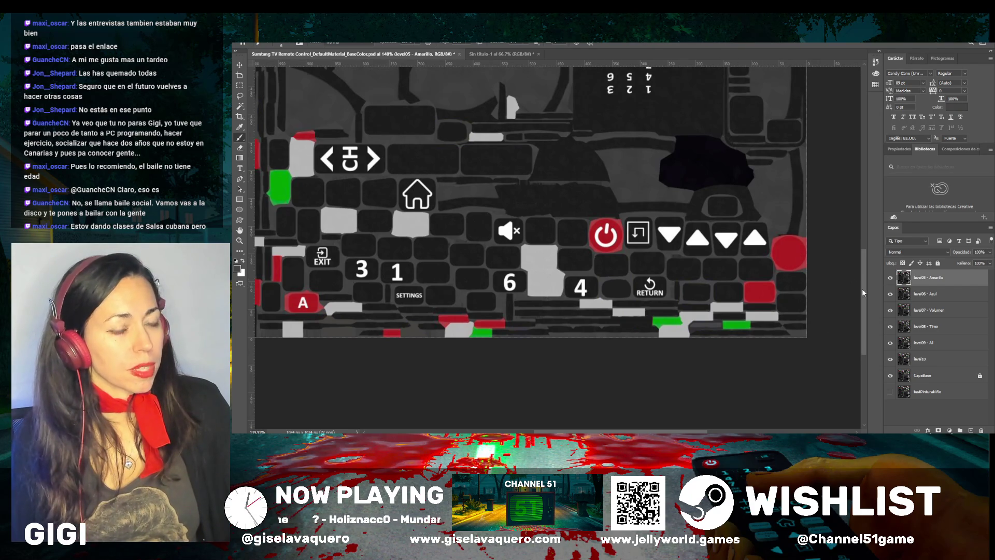
scroll(685, 241, "down", 5)
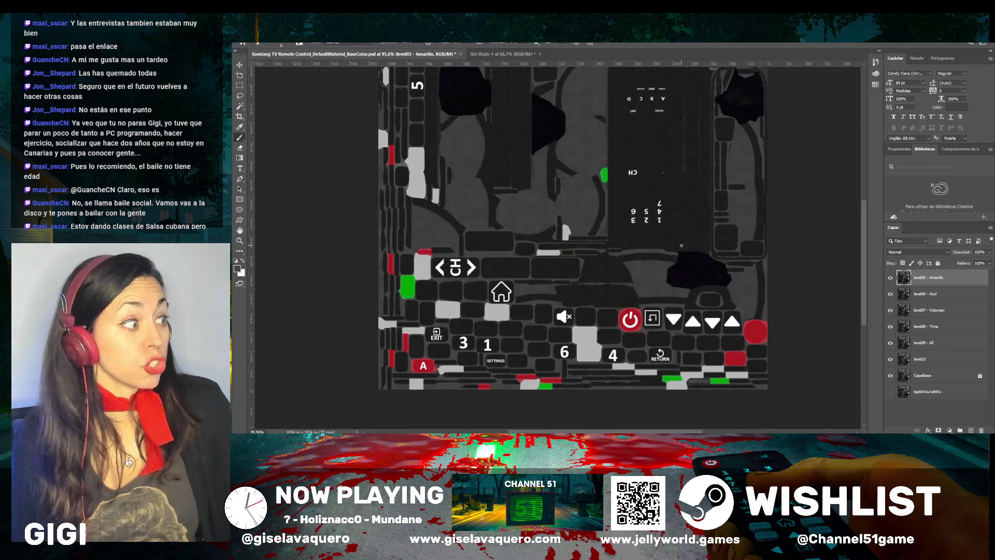
scroll(682, 245, "up", 3)
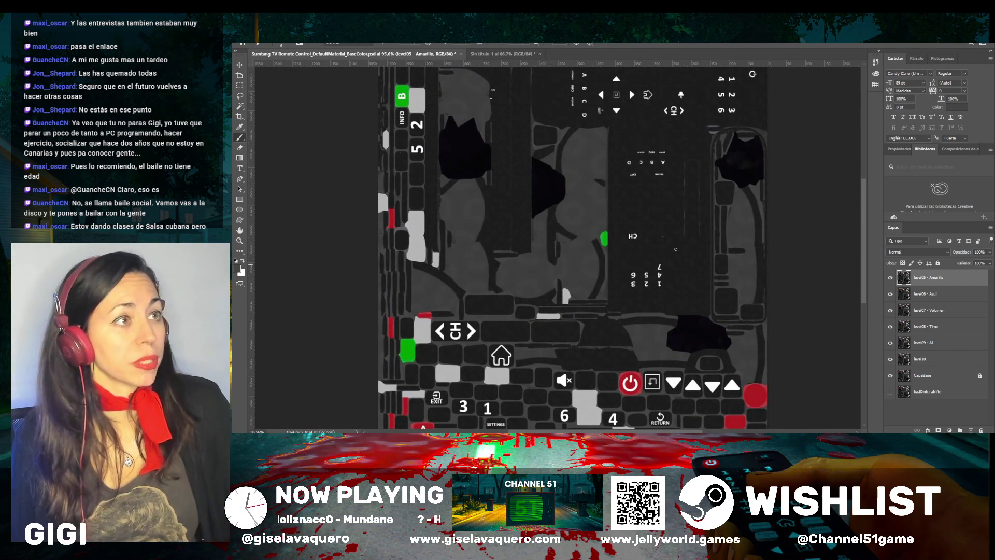
scroll(676, 249, "up", 2)
scroll(676, 249, "down", 5)
scroll(675, 248, "down", 1)
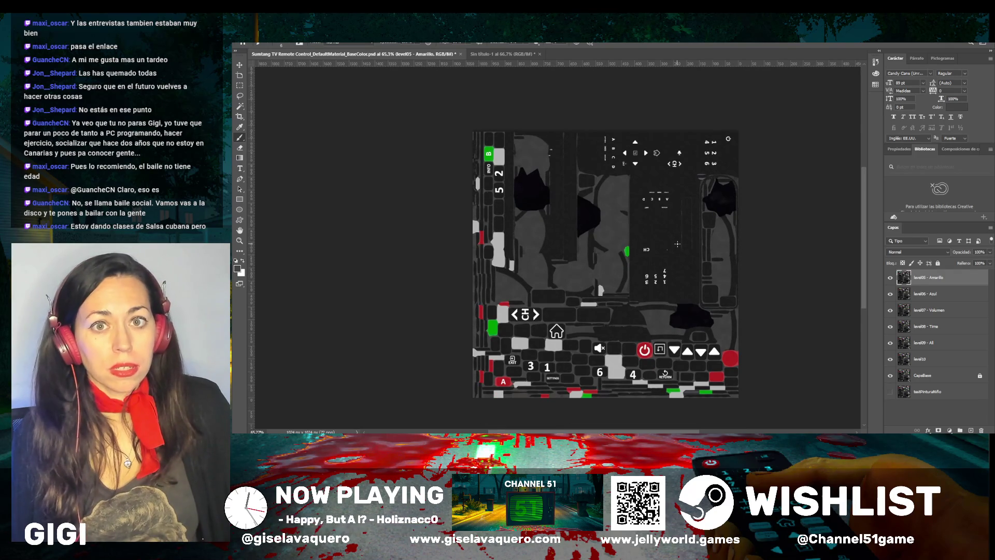
scroll(680, 238, "up", 1)
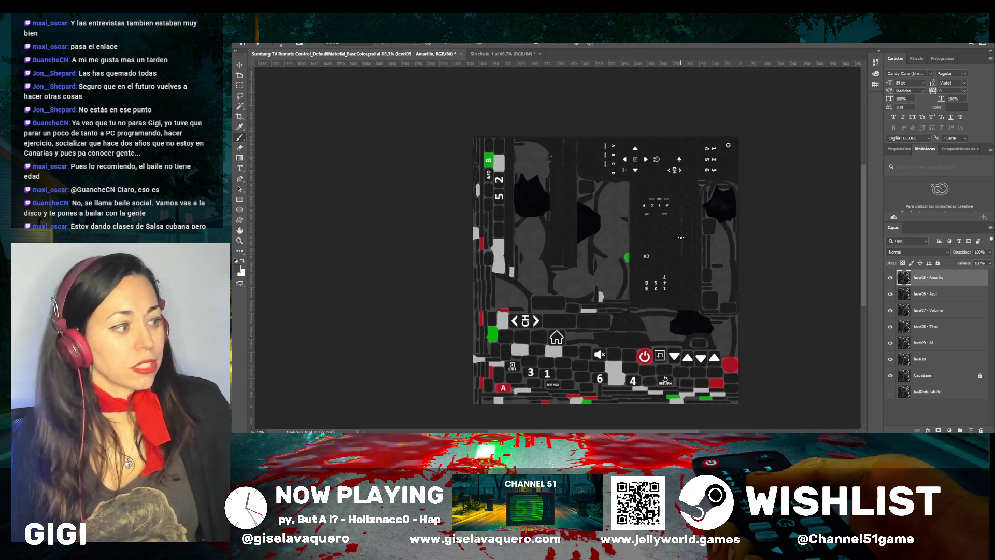
scroll(680, 237, "down", 2)
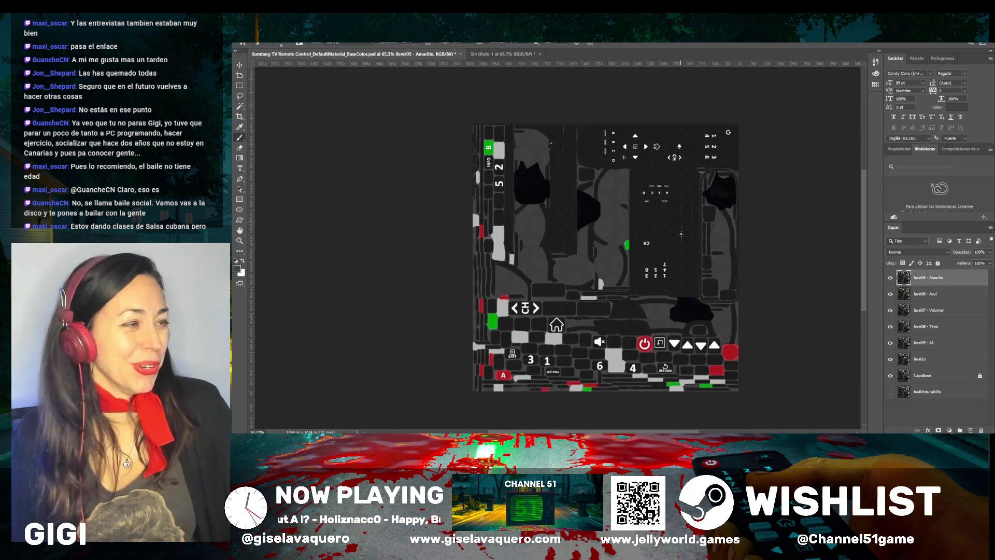
scroll(681, 237, "up", 3)
scroll(680, 234, "down", 2)
scroll(683, 229, "up", 1)
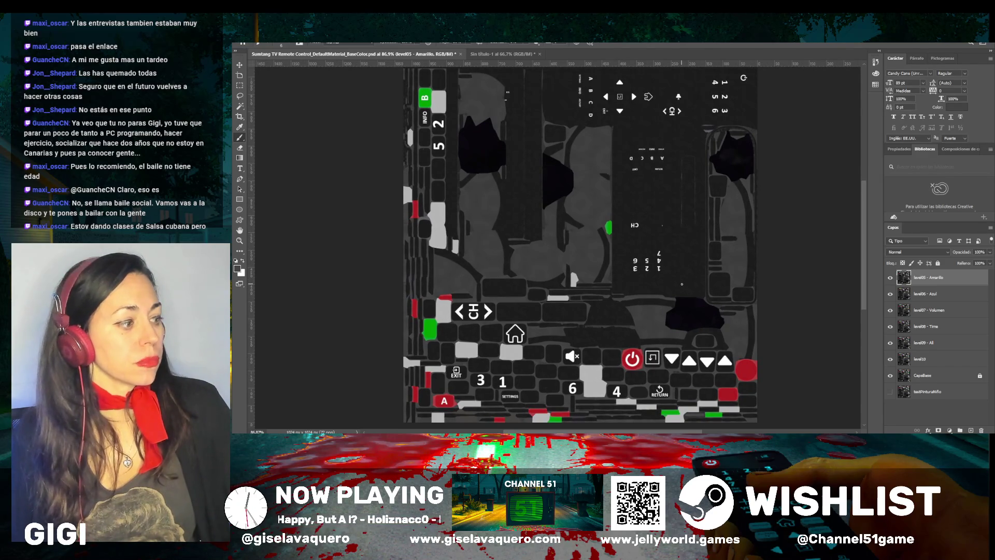
scroll(680, 280, "up", 4)
scroll(679, 273, "down", 3)
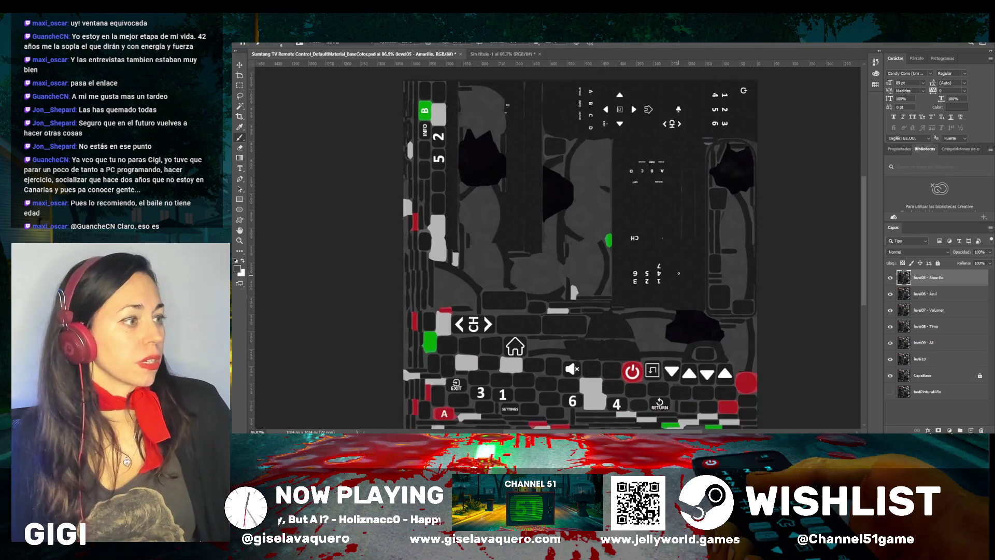
scroll(678, 273, "down", 1)
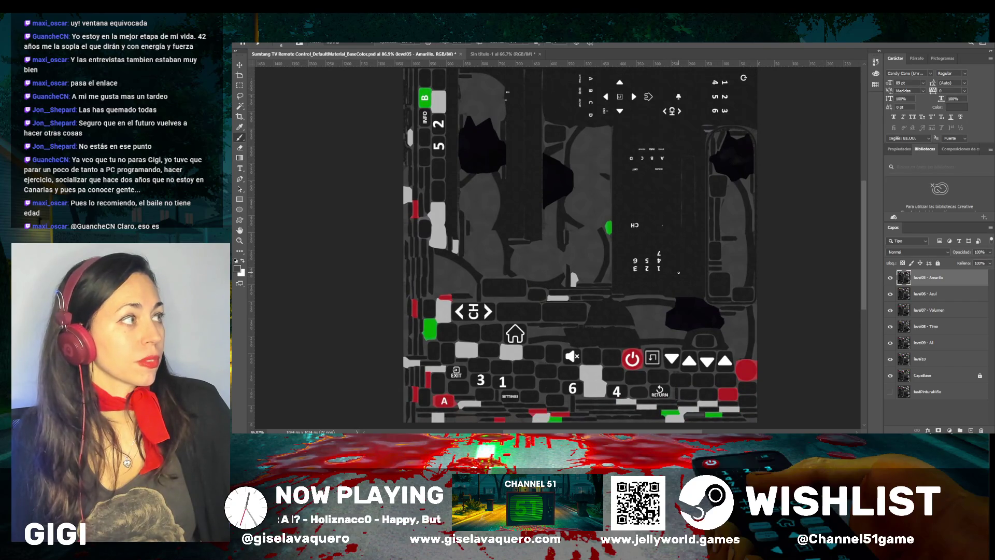
scroll(617, 239, "down", 3)
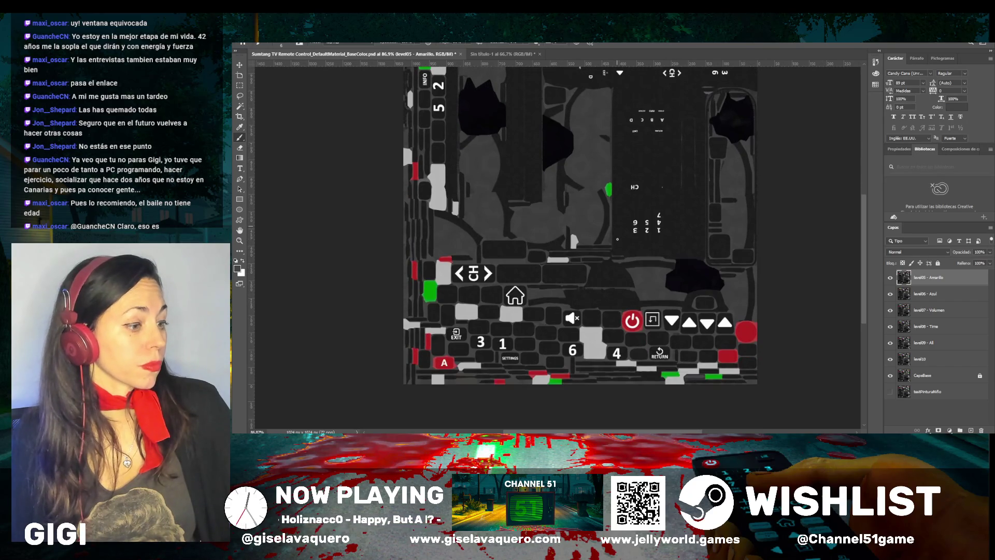
scroll(617, 238, "up", 4)
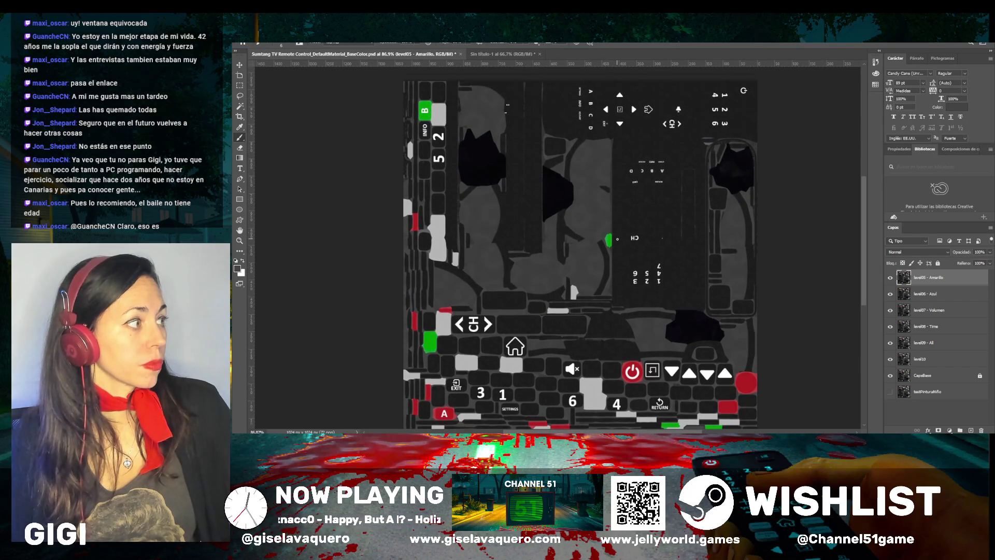
scroll(617, 239, "down", 1)
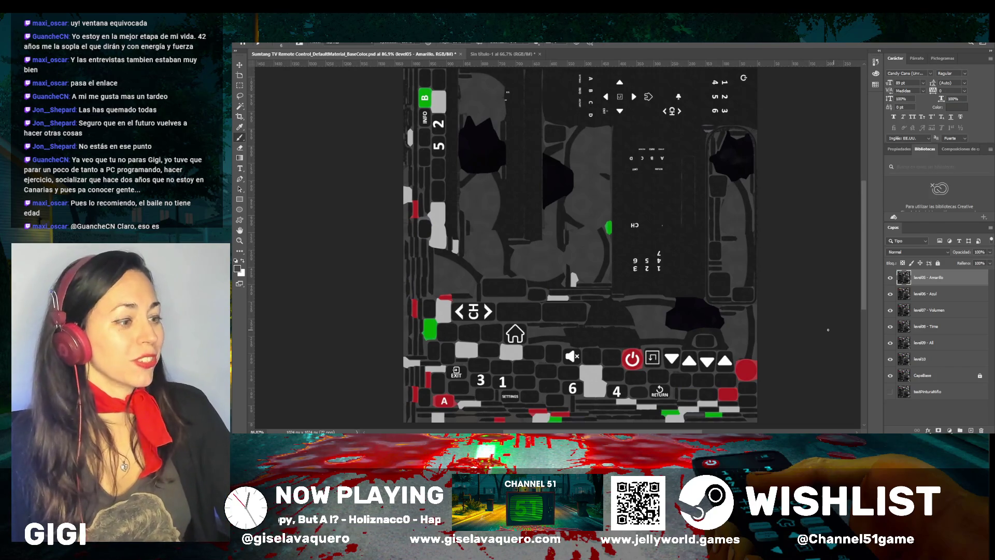
scroll(828, 329, "down", 2)
scroll(819, 330, "down", 2)
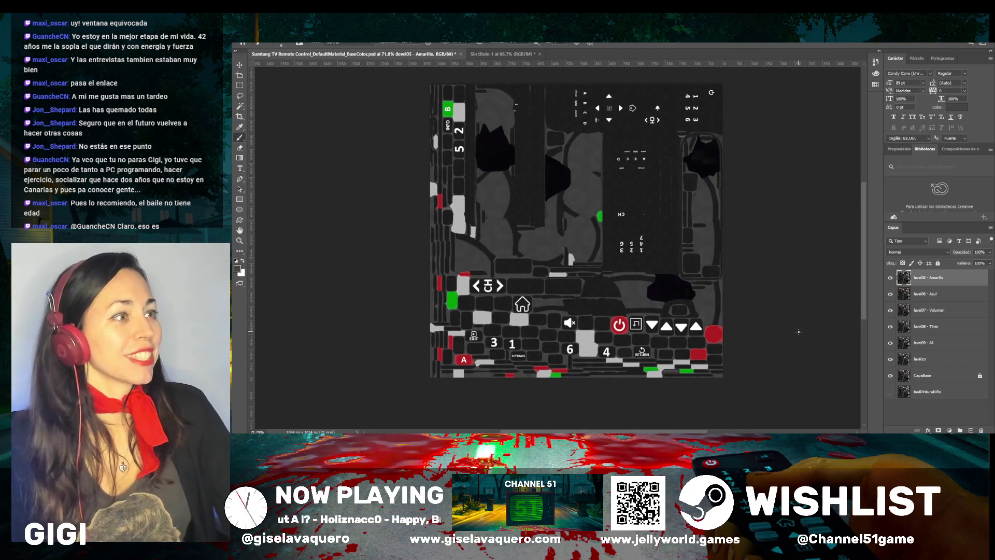
scroll(755, 309, "up", 2)
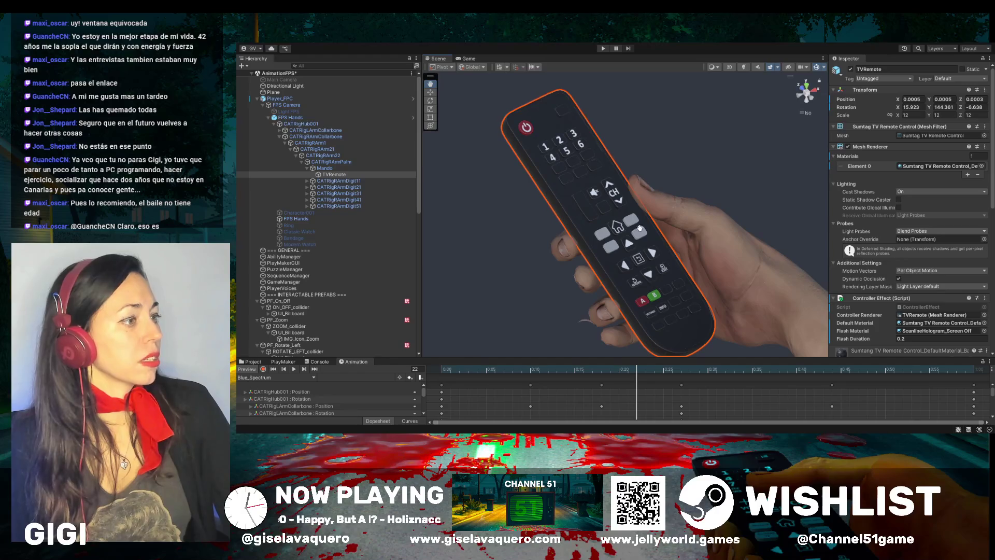
mouse_move(698, 228)
left_mouse_down()
mouse_move(646, 220)
mouse_move(702, 217)
left_mouse_up()
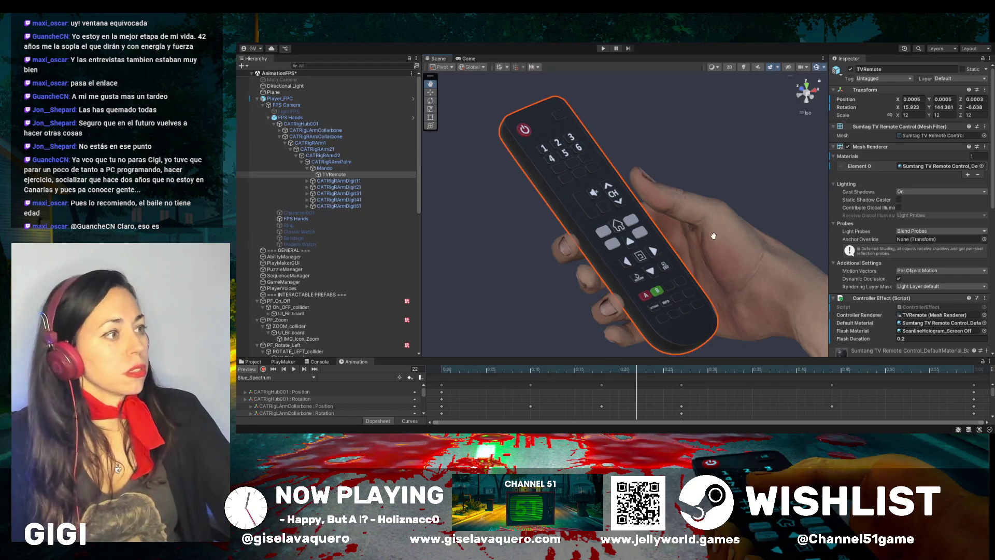
mouse_move(713, 236)
left_mouse_down()
mouse_move(656, 215)
mouse_move(689, 222)
mouse_move(704, 241)
left_mouse_up()
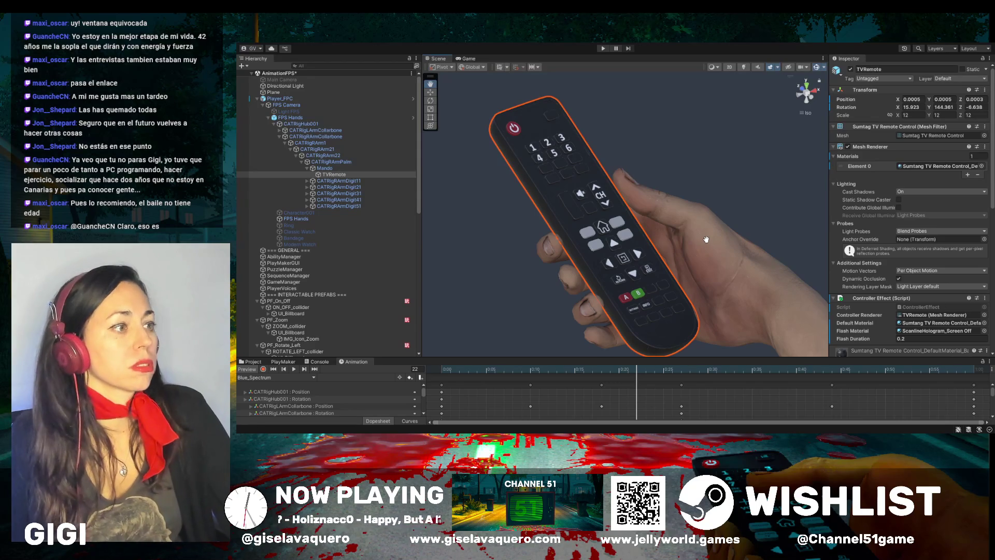
left_click_drag(705, 237, 671, 242)
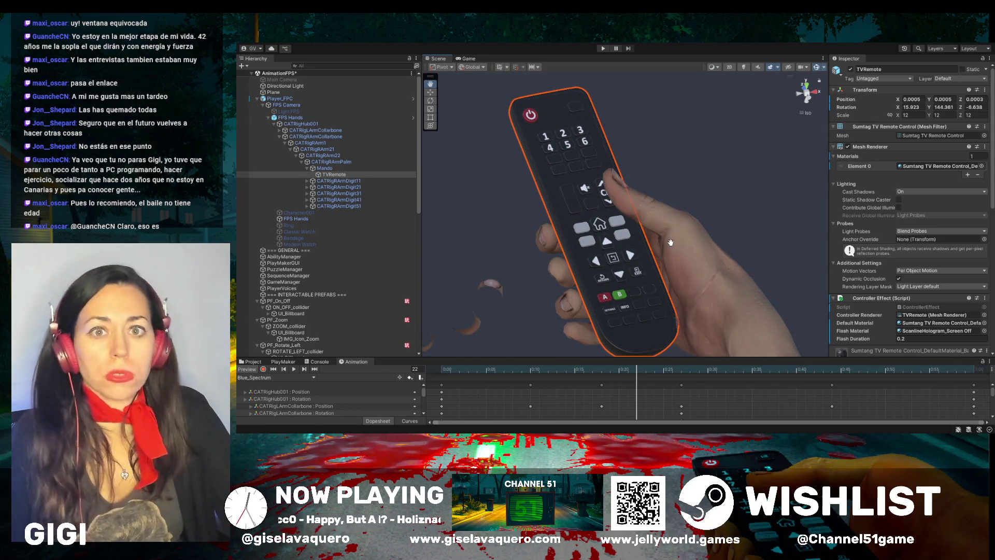
left_click_drag(681, 244, 722, 250)
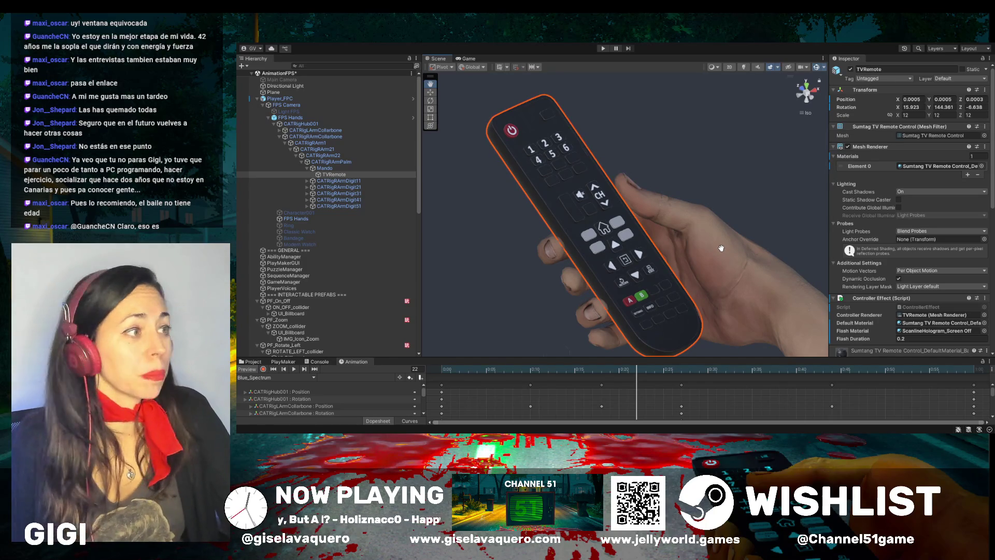
mouse_move(722, 244)
left_mouse_down()
mouse_move(727, 233)
mouse_move(684, 264)
left_mouse_up()
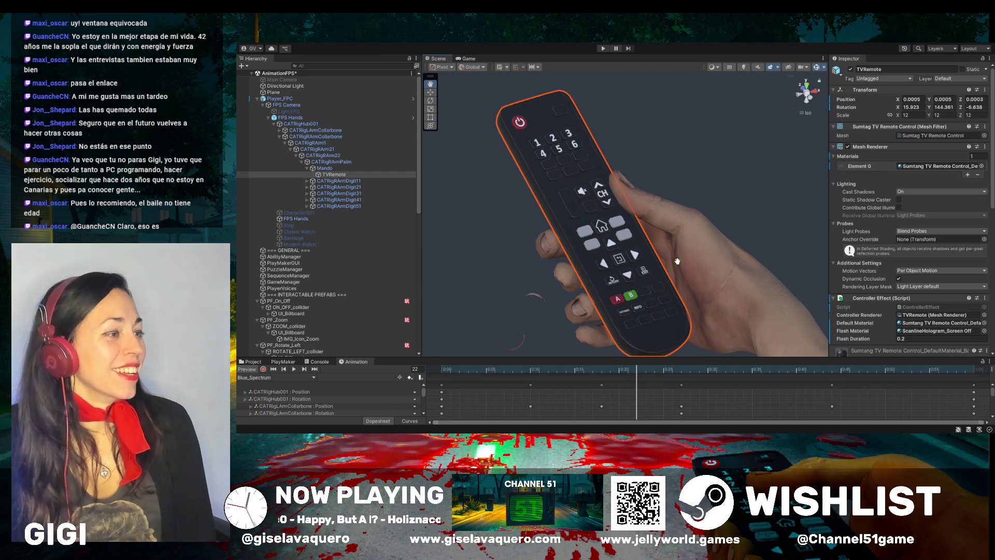
mouse_move(677, 261)
left_mouse_down()
mouse_move(453, 248)
mouse_move(696, 246)
left_mouse_up()
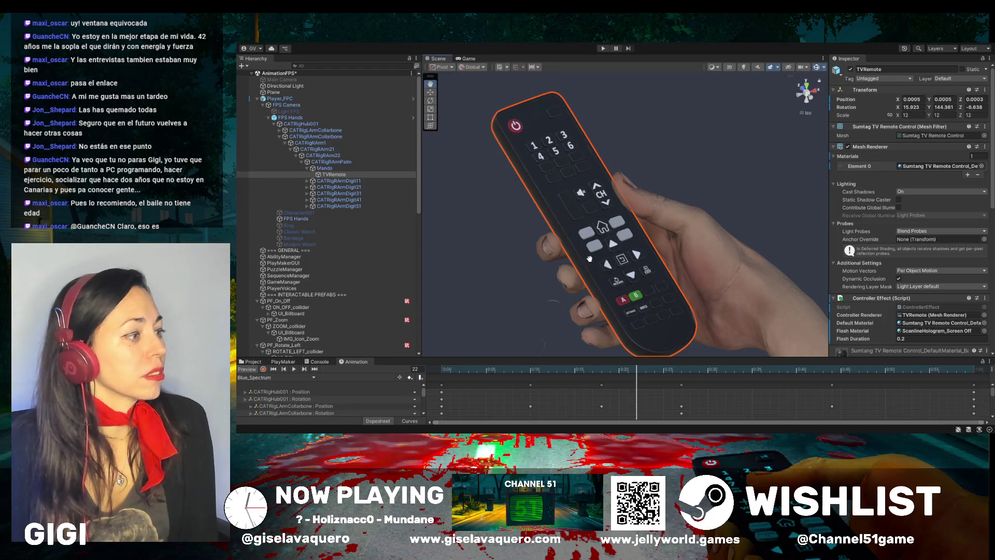
mouse_move(589, 258)
left_mouse_down()
mouse_move(705, 246)
mouse_move(686, 224)
mouse_move(691, 195)
mouse_move(683, 203)
mouse_move(632, 181)
mouse_move(726, 204)
left_mouse_up()
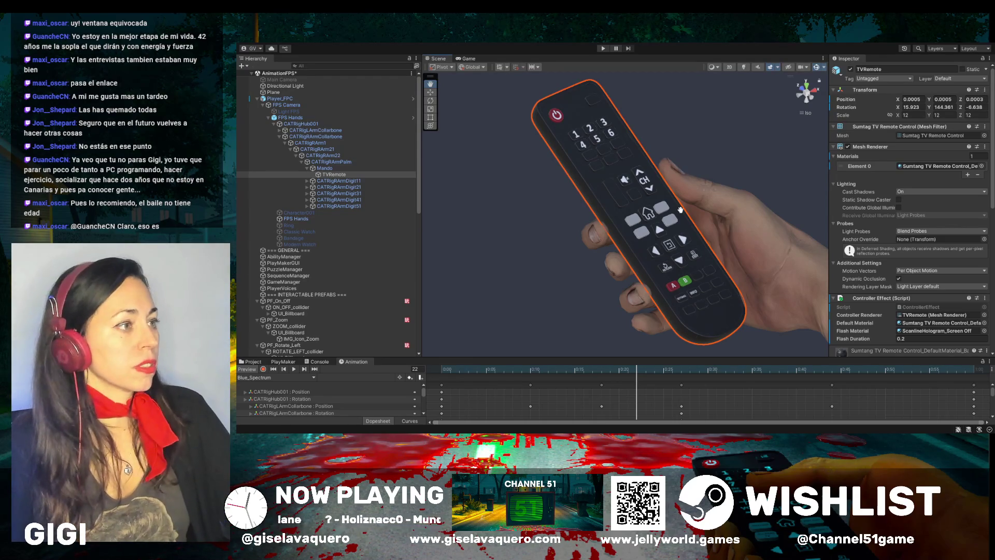
mouse_move(745, 163)
left_mouse_down()
mouse_move(631, 238)
mouse_move(490, 225)
mouse_move(505, 143)
mouse_move(509, 190)
mouse_move(581, 186)
left_mouse_up()
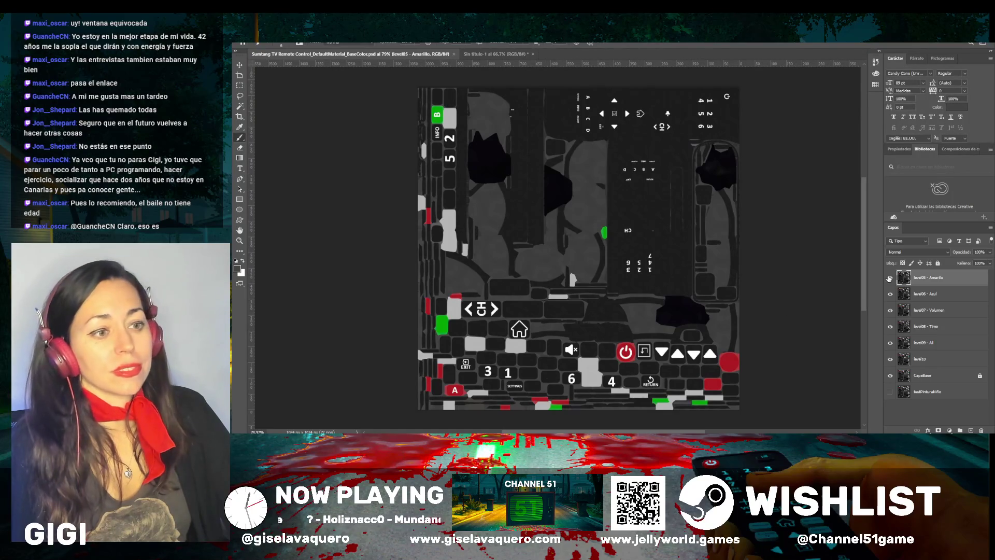
Blink the level05 - Amarillo layer's visibility repeatedly to compare the yellow button artwork
mouse_move(889, 281)
left_mouse_down()
mouse_move(891, 360)
mouse_move(890, 295)
left_mouse_up()
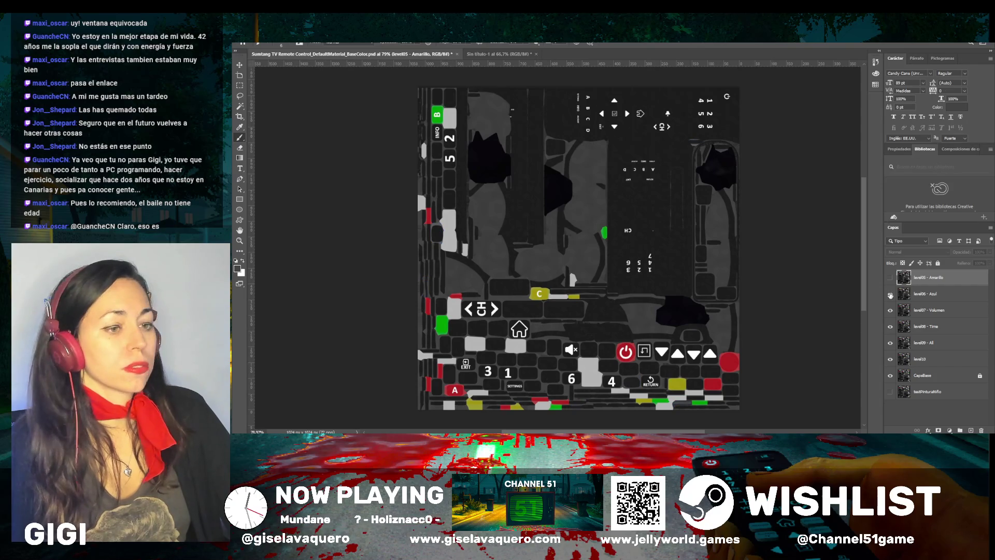
left_click(890, 280)
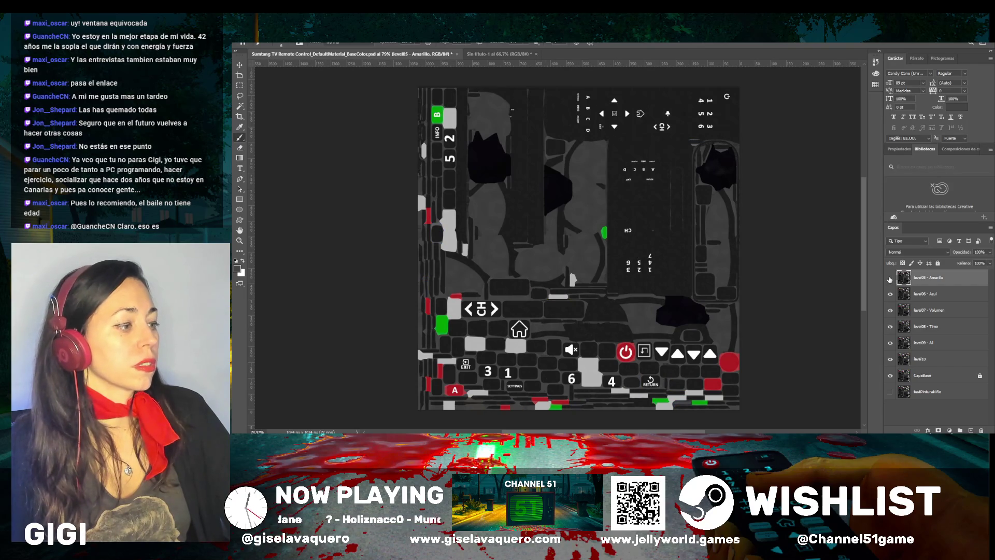
left_click(890, 279)
left_click(889, 280)
left_click(889, 279)
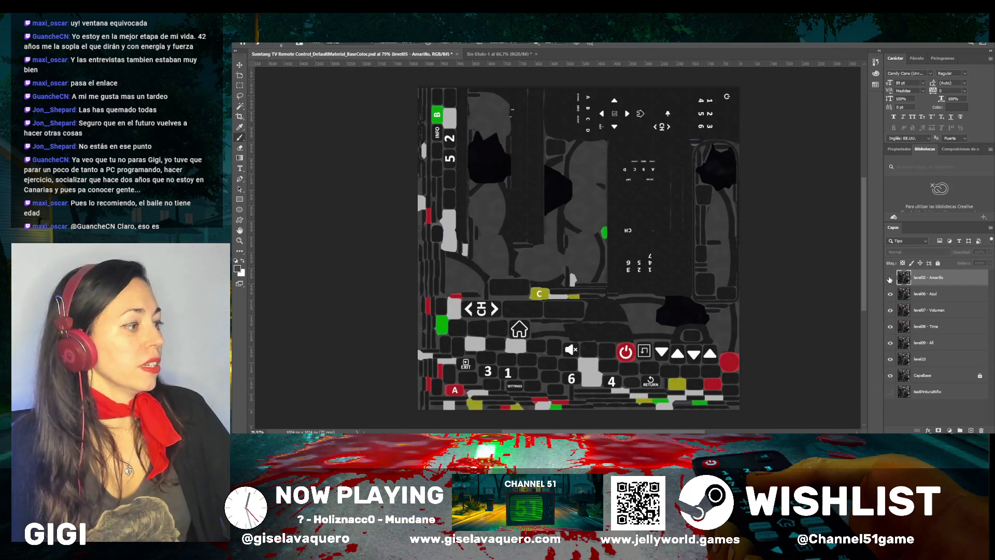
left_click(889, 280)
left_click(890, 279)
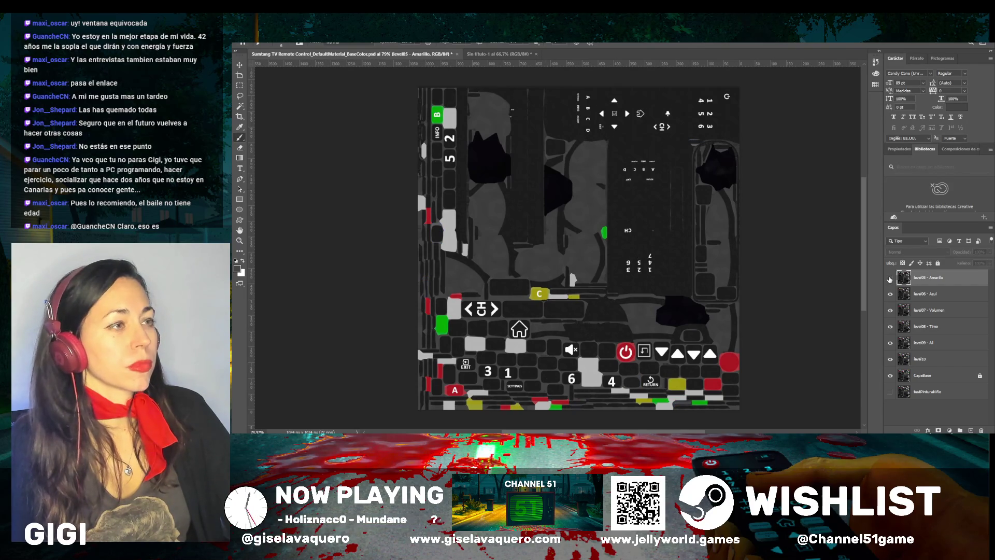
left_click(889, 279)
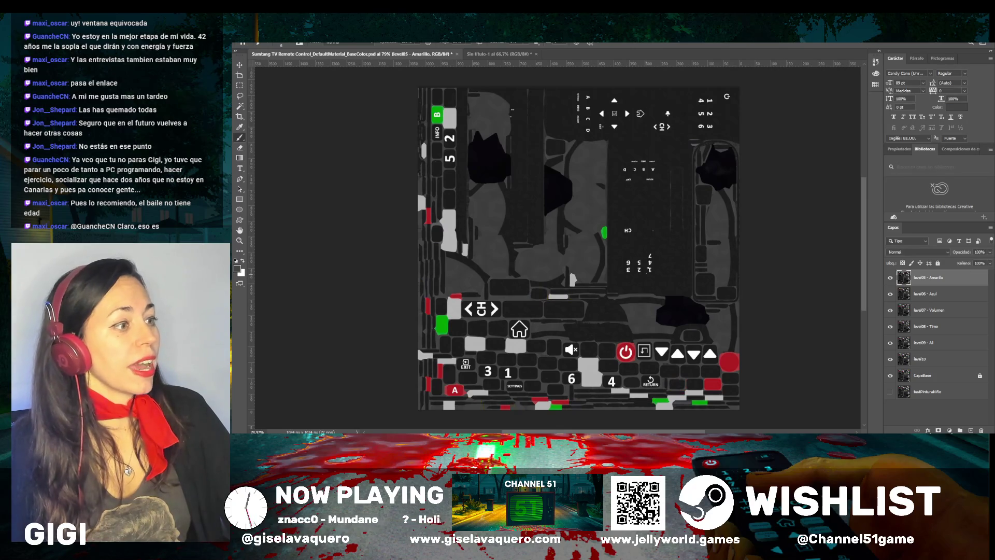
left_click(891, 279)
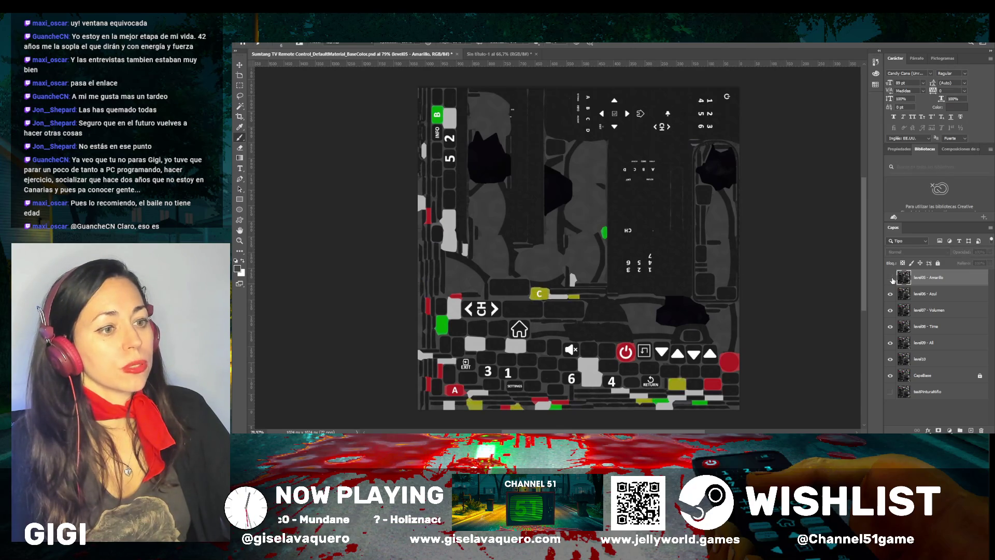
left_click(891, 279)
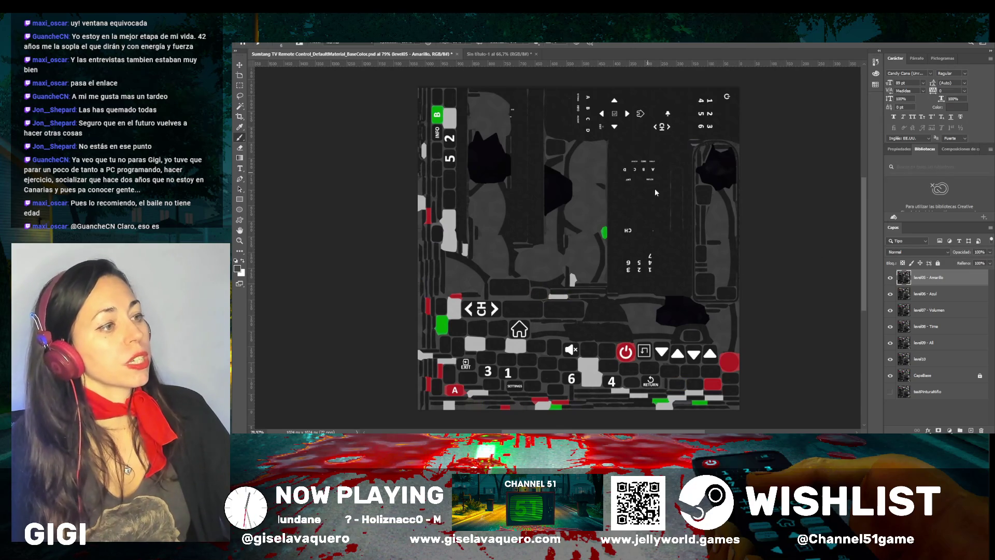
Sample the dark key grey and paint over the 6 digit near the top
scroll(764, 192, "up", 2)
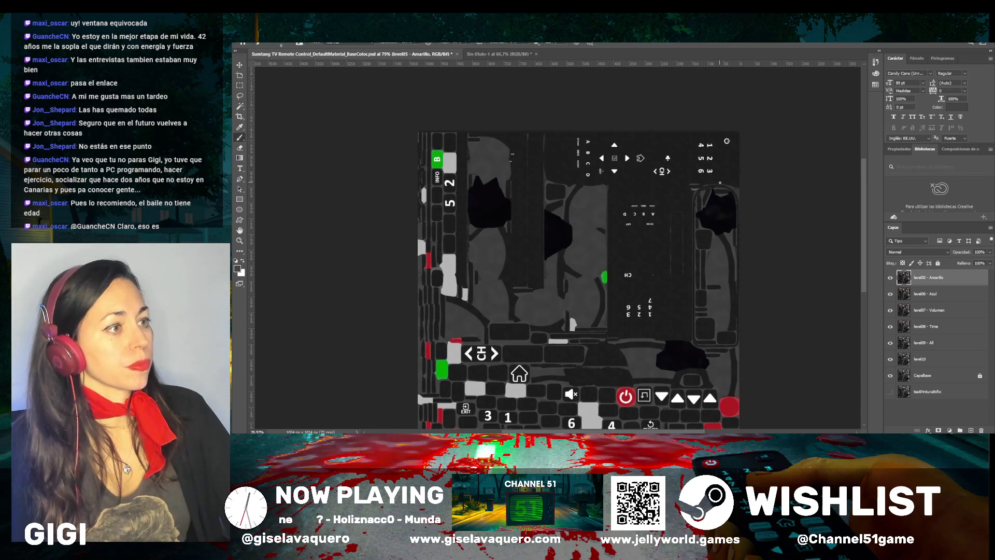
scroll(705, 166, "up", 5)
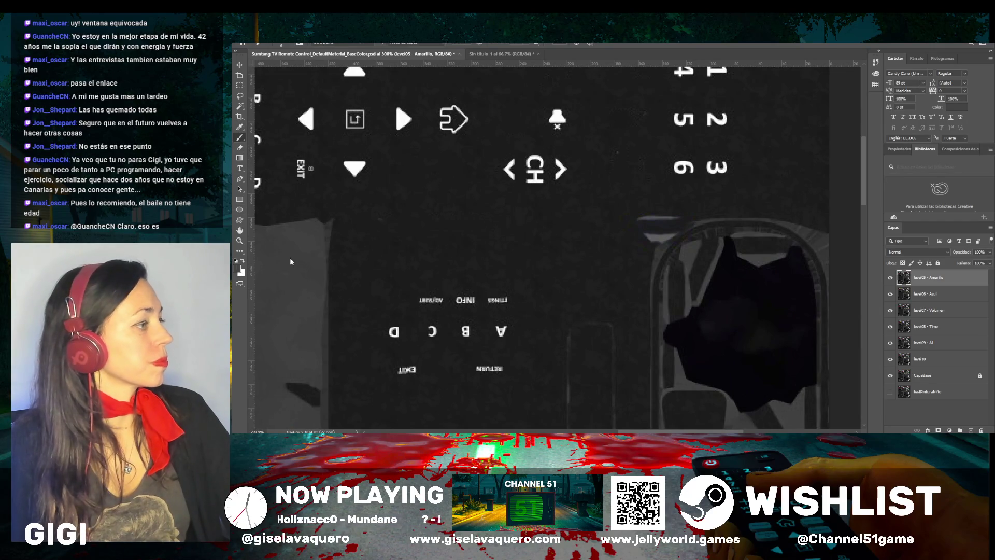
key("i")
key("b")
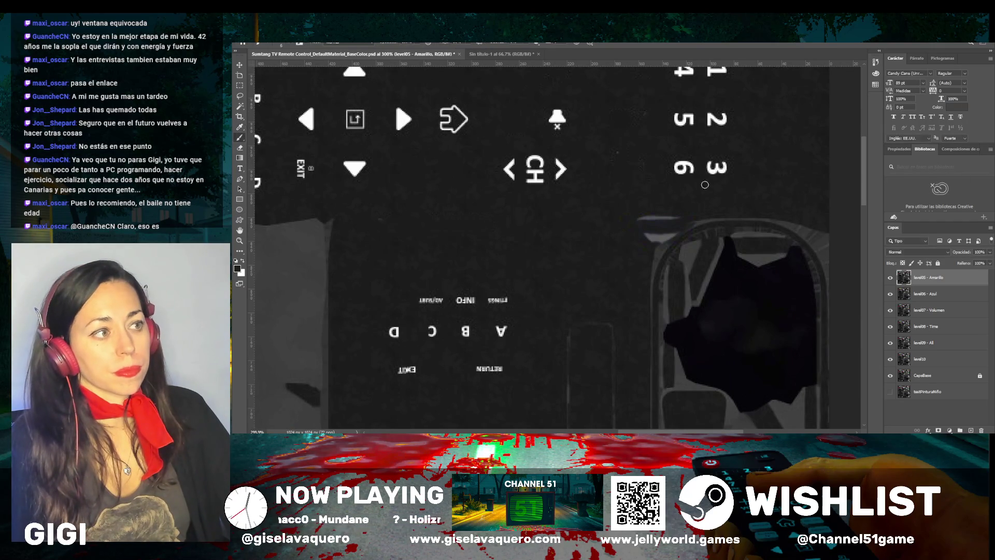
mouse_move(704, 184)
left_mouse_down()
mouse_move(683, 166)
mouse_move(676, 171)
mouse_move(691, 163)
mouse_move(676, 172)
left_mouse_up()
Paint out another 6 digit and the 7 above the 4 in dark grey
scroll(613, 198, "down", 3)
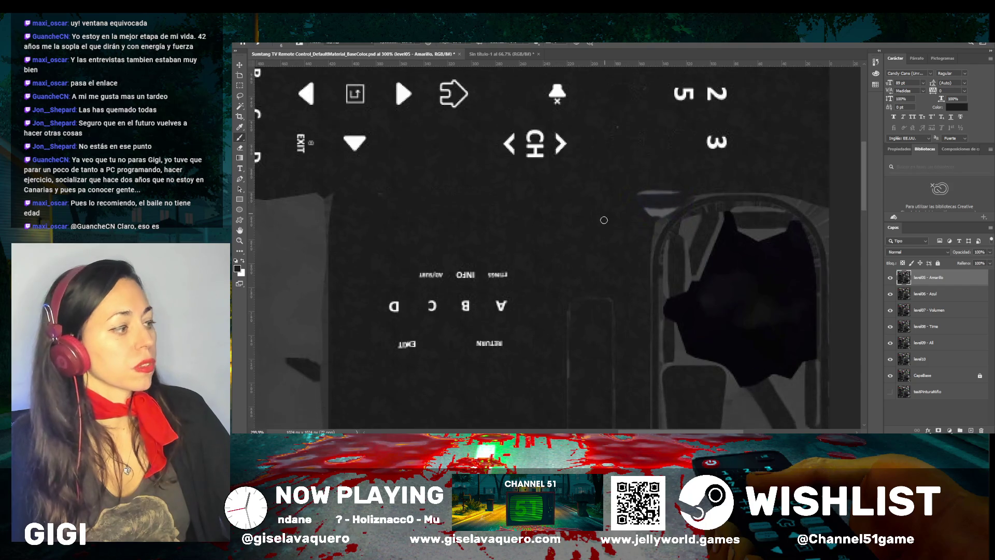
scroll(605, 247, "down", 5)
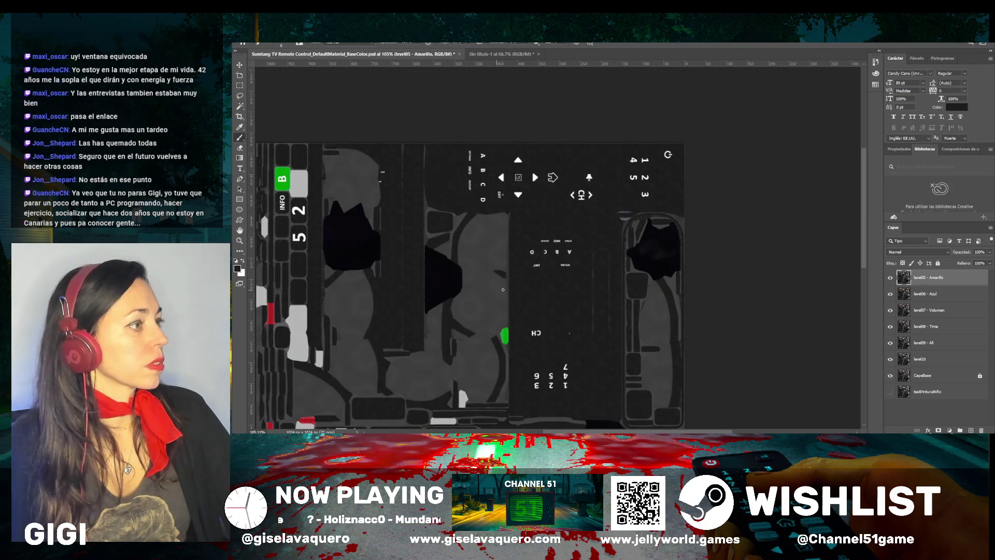
scroll(596, 265, "down", 1)
scroll(596, 264, "down", 5)
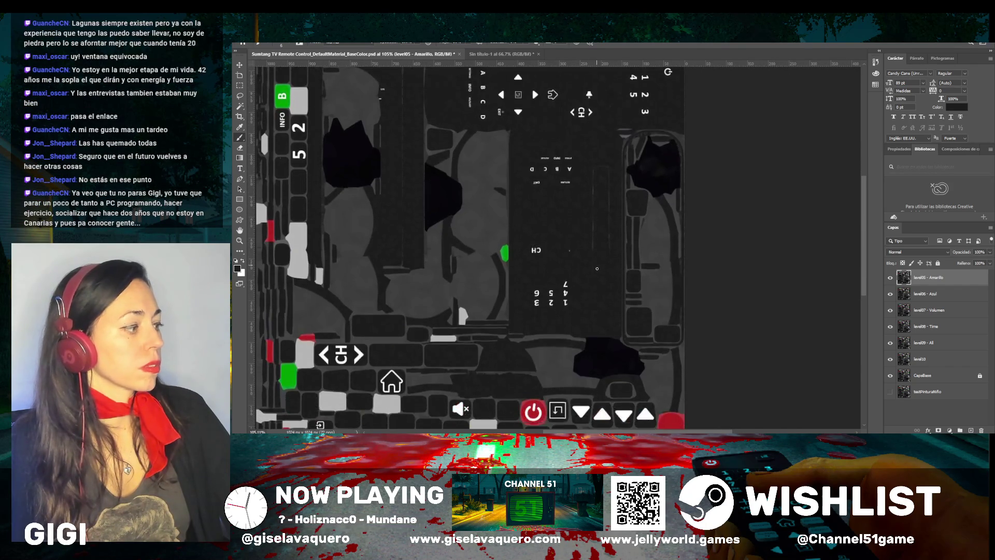
scroll(542, 278, "up", 5)
mouse_move(542, 293)
left_mouse_down()
mouse_move(554, 305)
mouse_move(536, 305)
mouse_move(548, 290)
mouse_move(555, 303)
mouse_move(541, 310)
left_mouse_up()
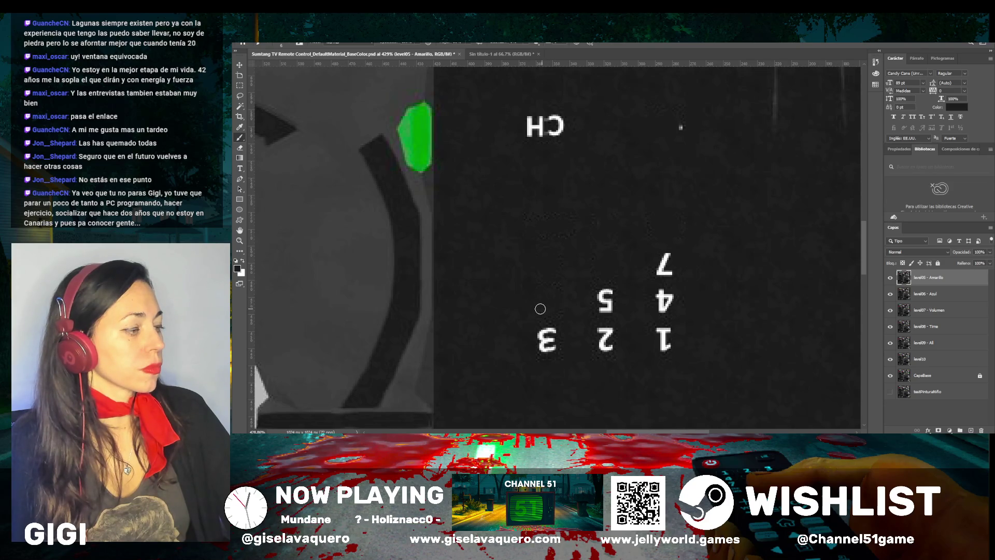
left_click_drag(667, 254, 663, 274)
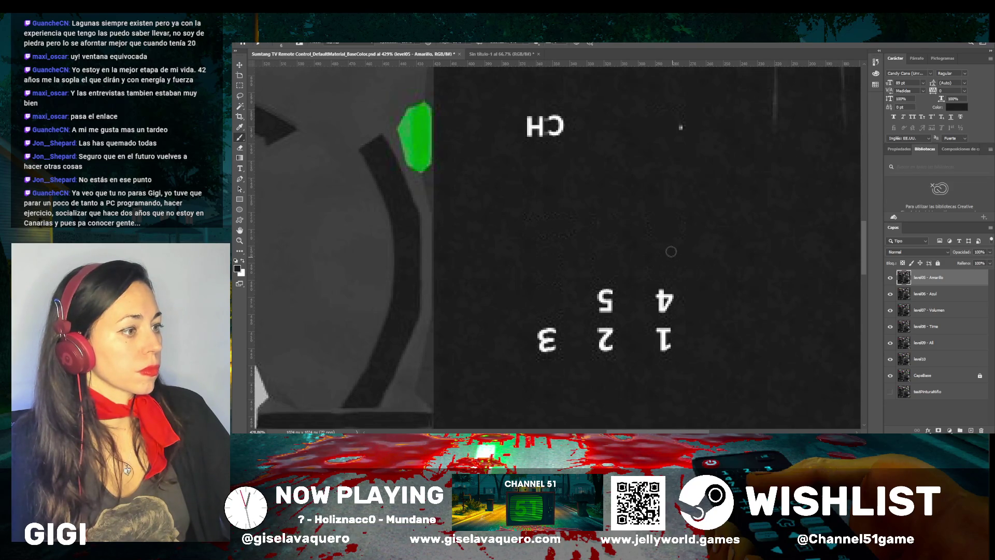
Toggle the level05 - Amarillo layer to compare the painted-over digits
scroll(629, 259, "down", 5)
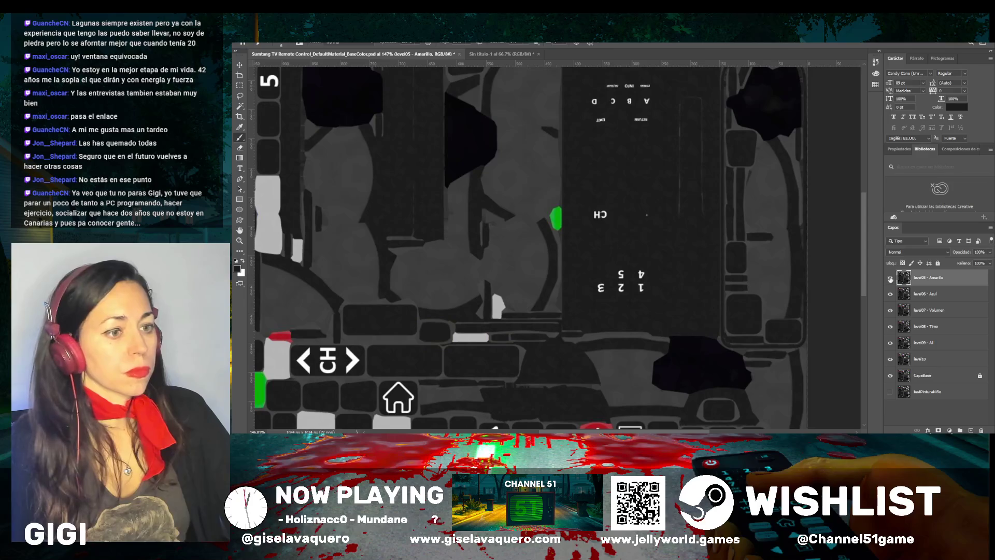
left_click(891, 278)
left_click(891, 279)
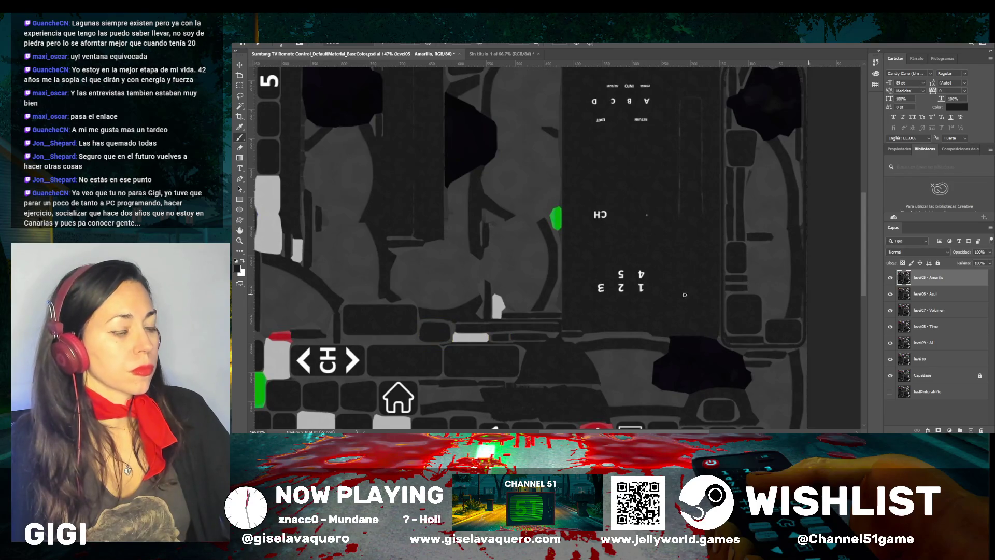
left_click(890, 279)
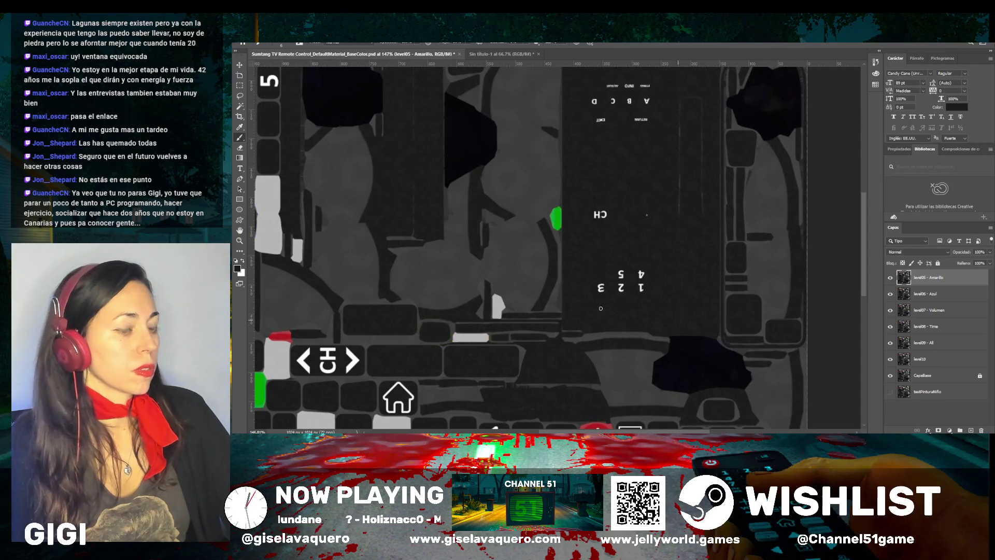
Paint over the top of the remaining 6 key digit in dark grey
scroll(496, 292, "down", 3)
scroll(458, 207, "down", 1)
scroll(459, 207, "down", 2)
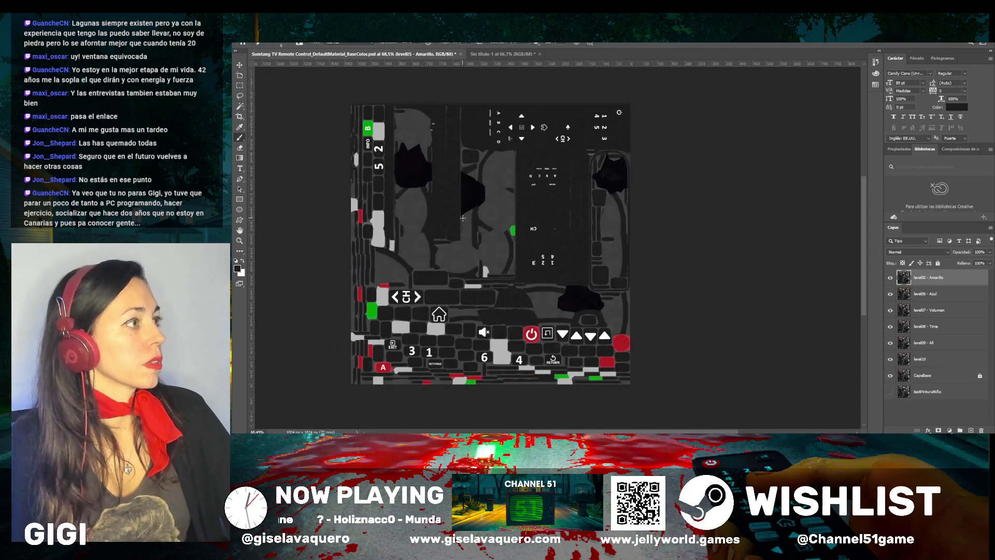
scroll(484, 369, "up", 10)
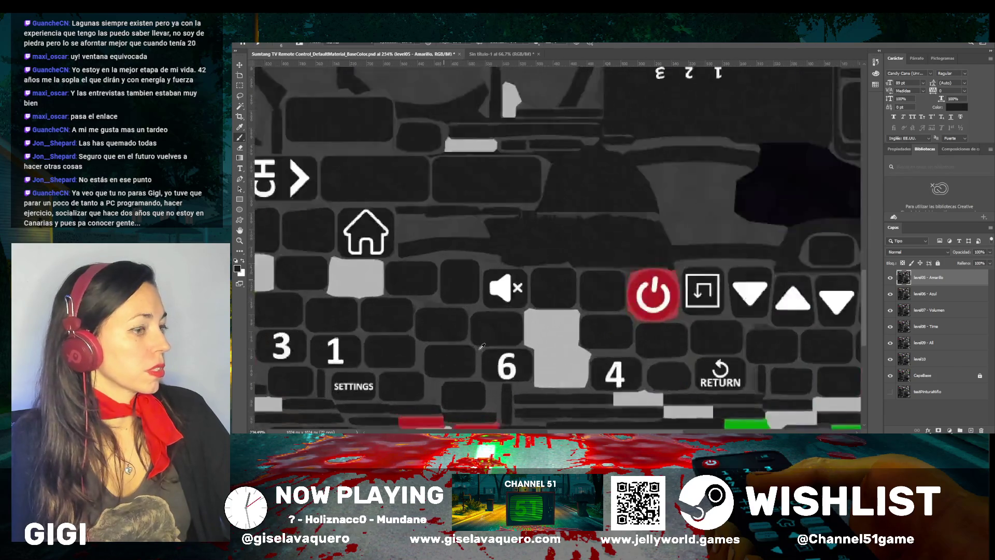
mouse_move(529, 368)
left_mouse_down()
mouse_move(517, 369)
mouse_move(518, 358)
mouse_move(549, 360)
mouse_move(526, 357)
mouse_move(547, 386)
mouse_move(538, 399)
left_mouse_up()
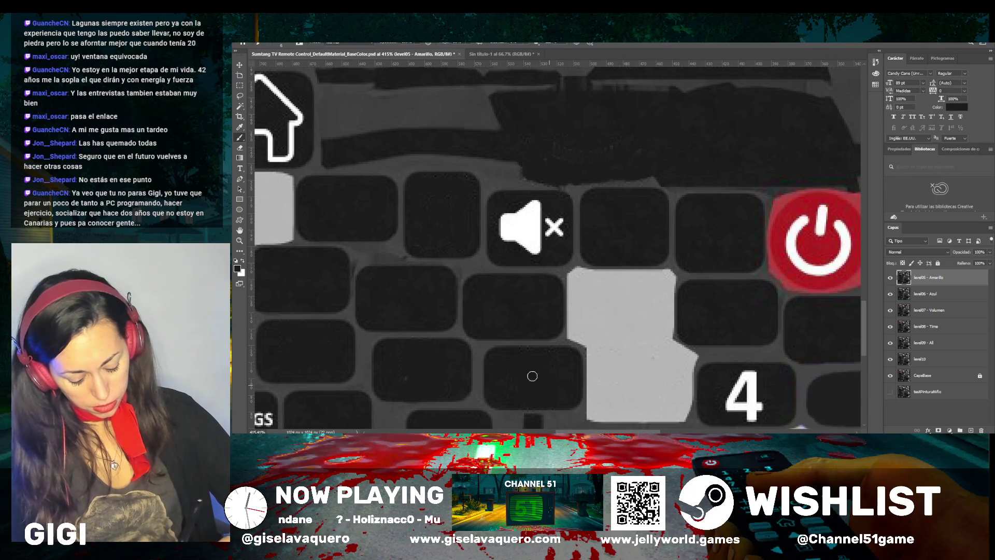
scroll(483, 347, "down", 4)
scroll(482, 347, "down", 5)
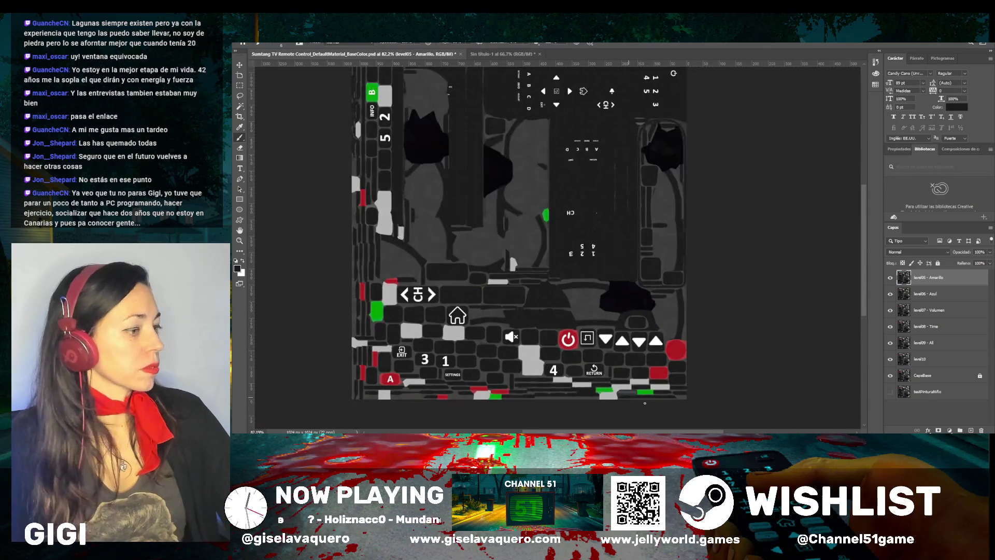
scroll(570, 233, "left", 4)
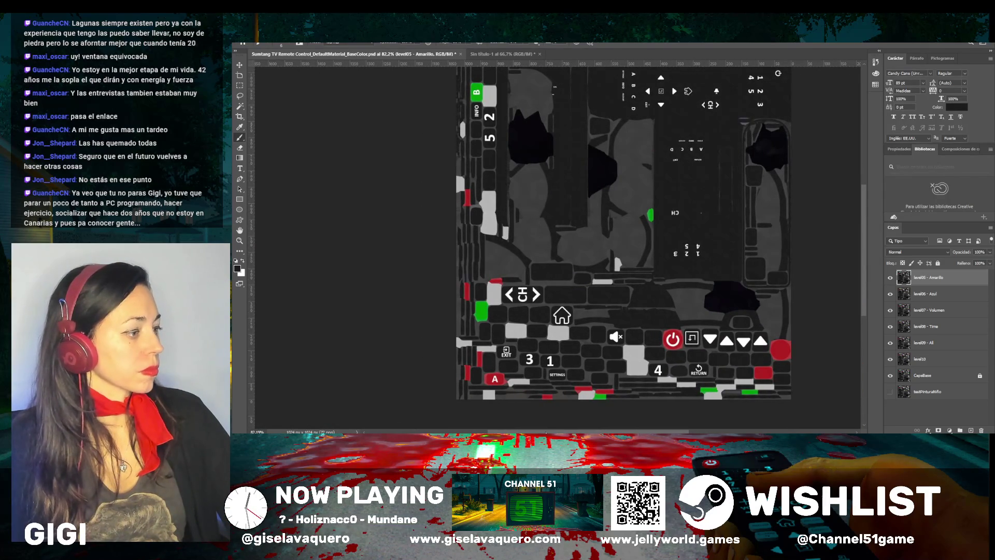
scroll(594, 226, "up", 3)
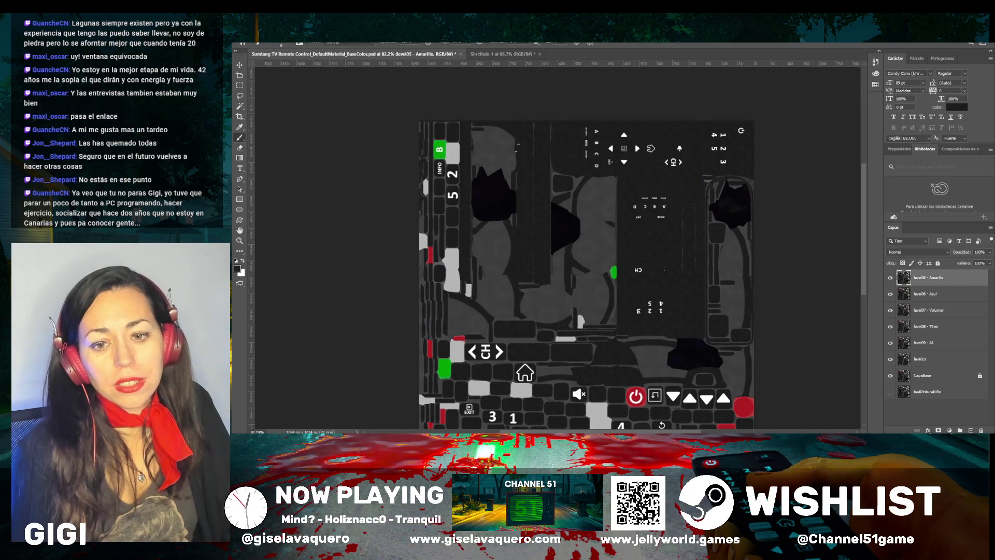
Review the whole edited remote texture at 82% zoom
scroll(613, 264, "down", 3)
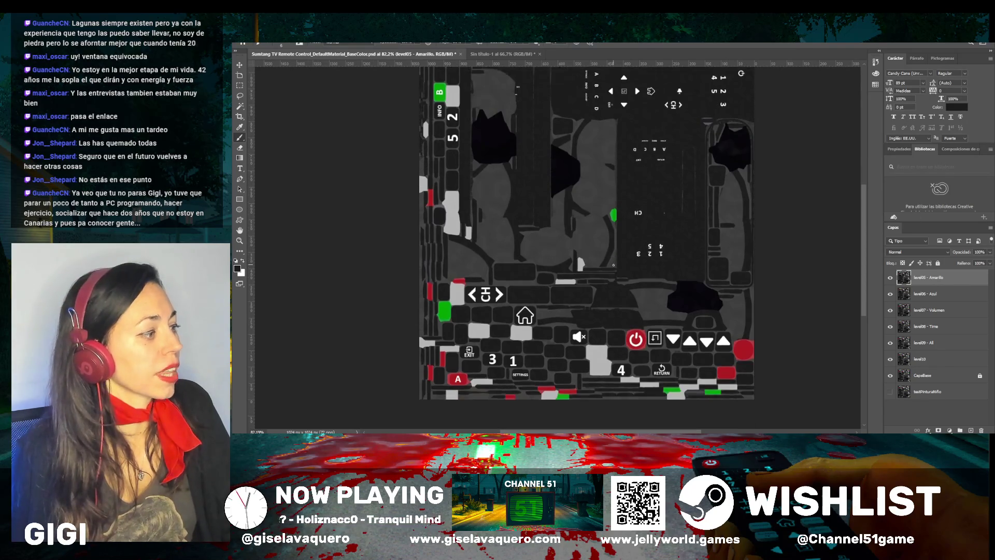
scroll(613, 265, "up", 1)
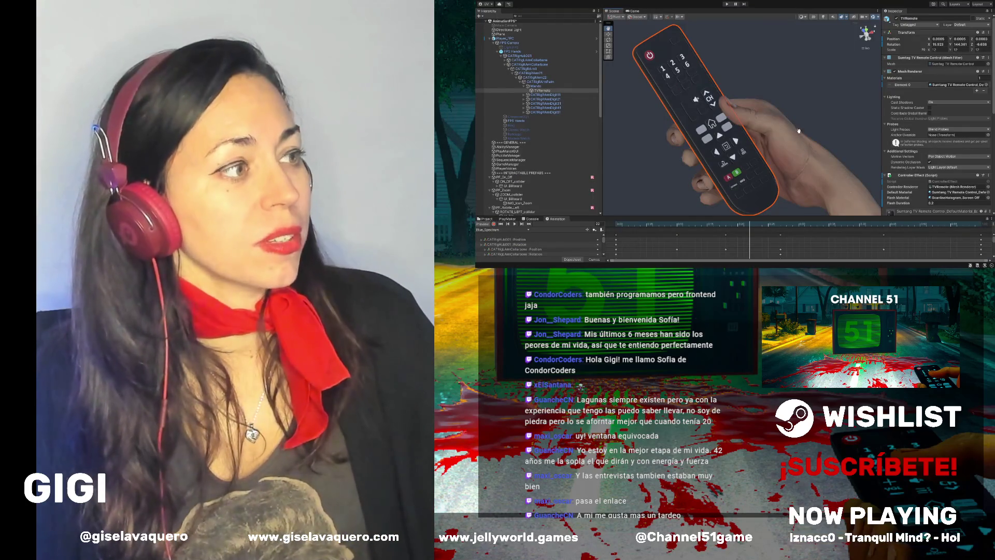
Orbit the Scene view around the FPS hands to see the dark-keyed remote from several angles
mouse_move(798, 131)
left_mouse_down()
mouse_move(813, 112)
mouse_move(793, 117)
mouse_move(802, 83)
mouse_move(782, 127)
left_mouse_up()
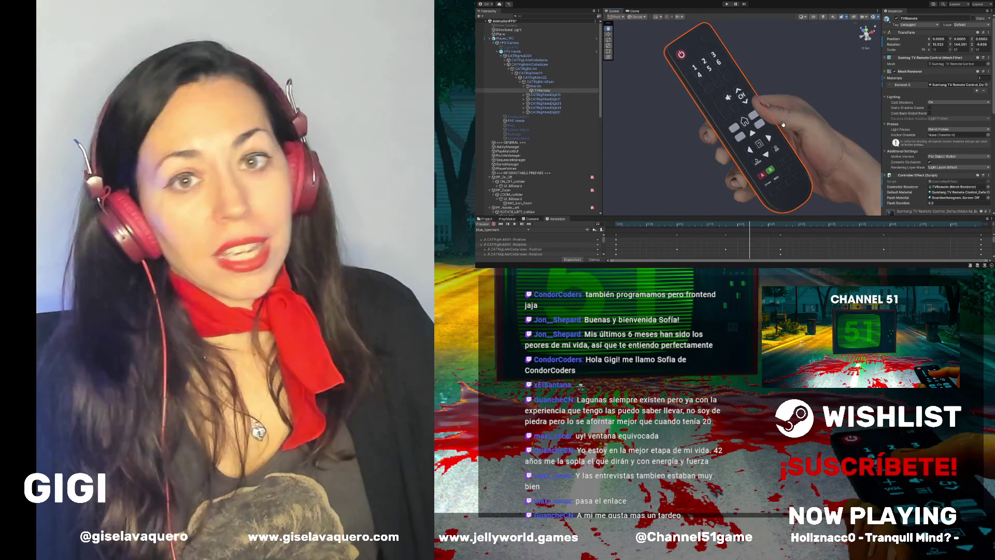
left_click_drag(779, 115, 760, 107)
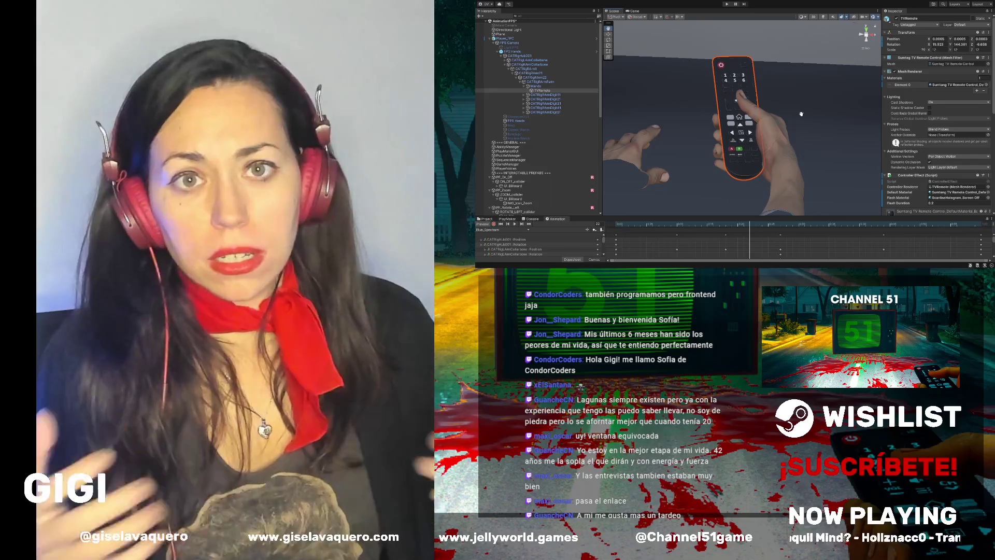
mouse_move(779, 113)
left_mouse_down()
mouse_move(777, 152)
mouse_move(775, 130)
left_mouse_up()
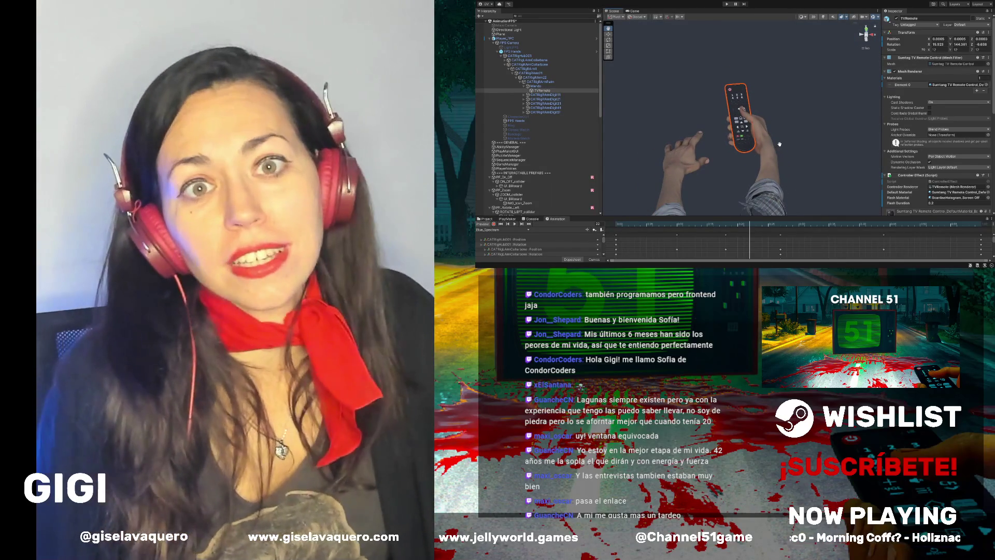
left_click_drag(779, 144, 801, 150)
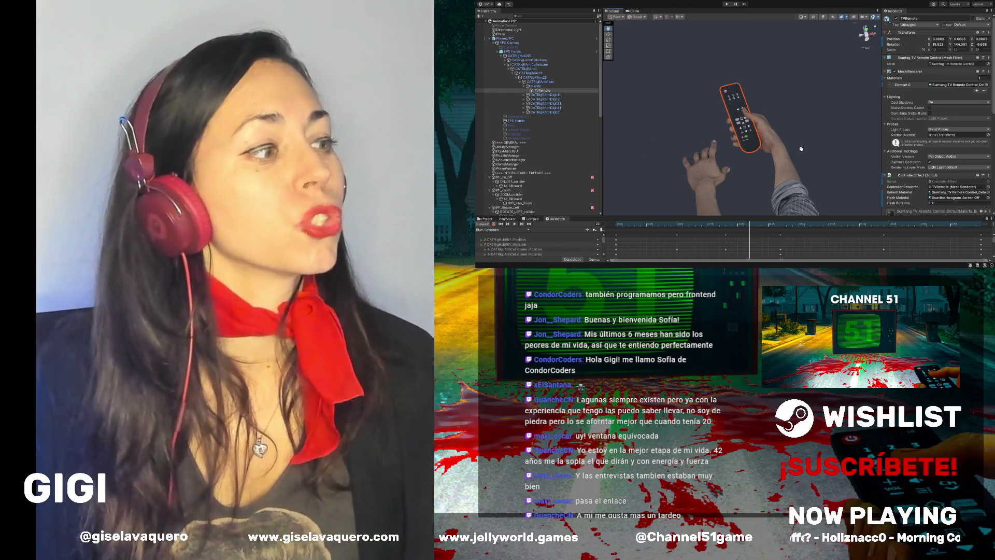
left_click_drag(801, 148, 780, 151)
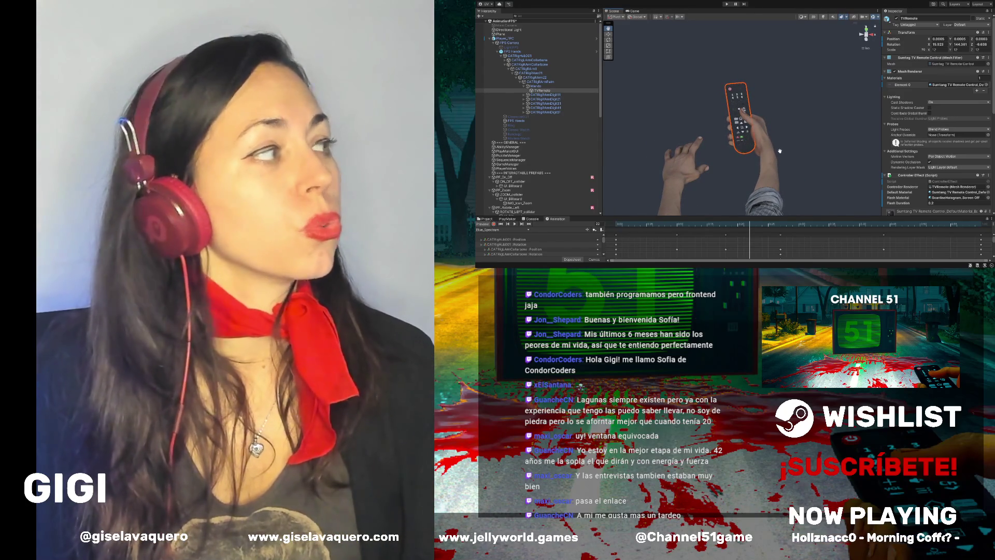
scroll(699, 136, "down", 5)
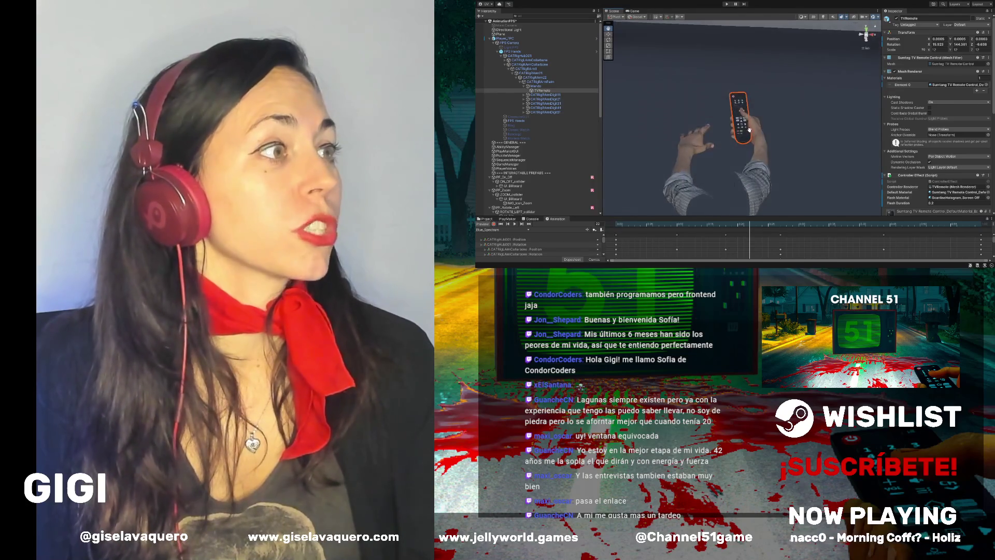
scroll(748, 129, "down", 3)
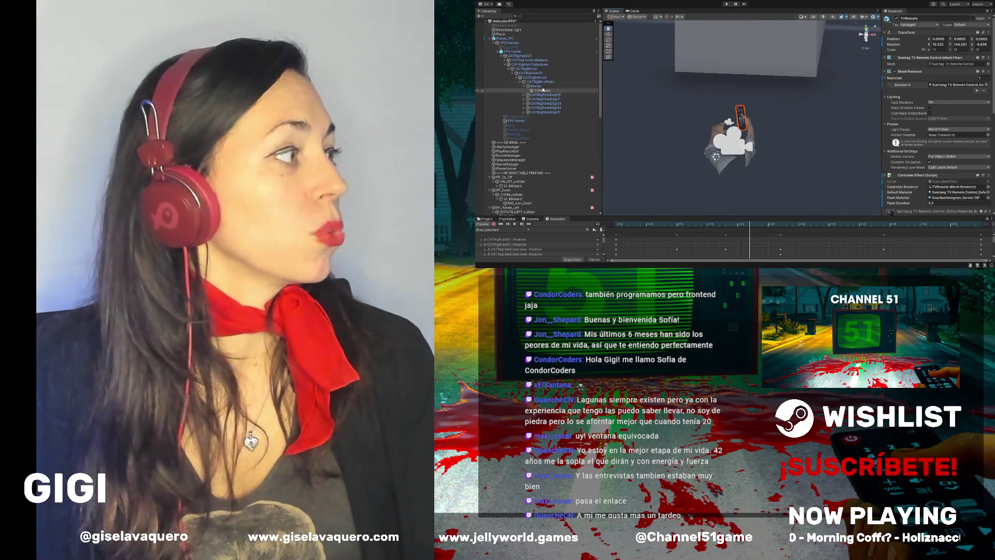
left_click_drag(648, 93, 722, 99)
scroll(723, 119, "up", 10)
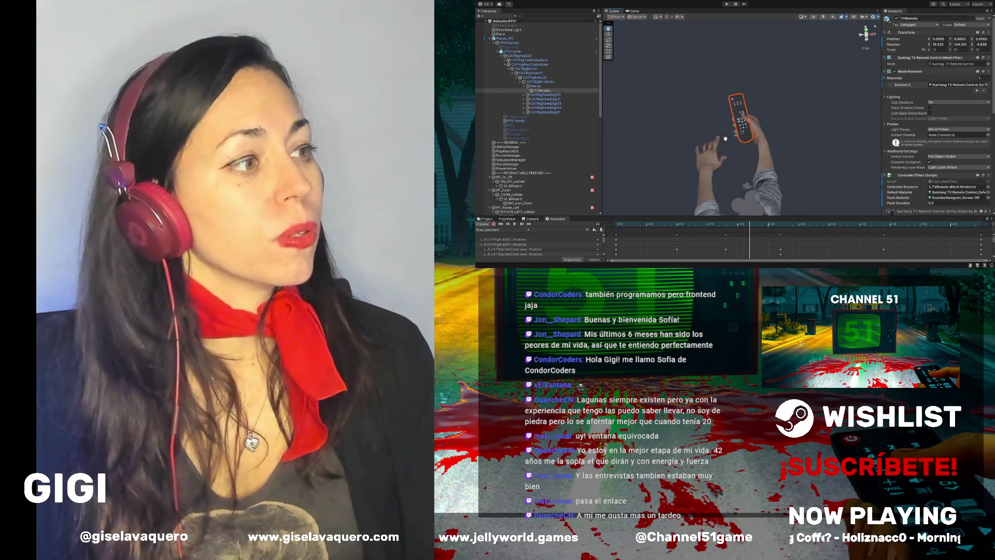
left_click_drag(725, 137, 764, 154)
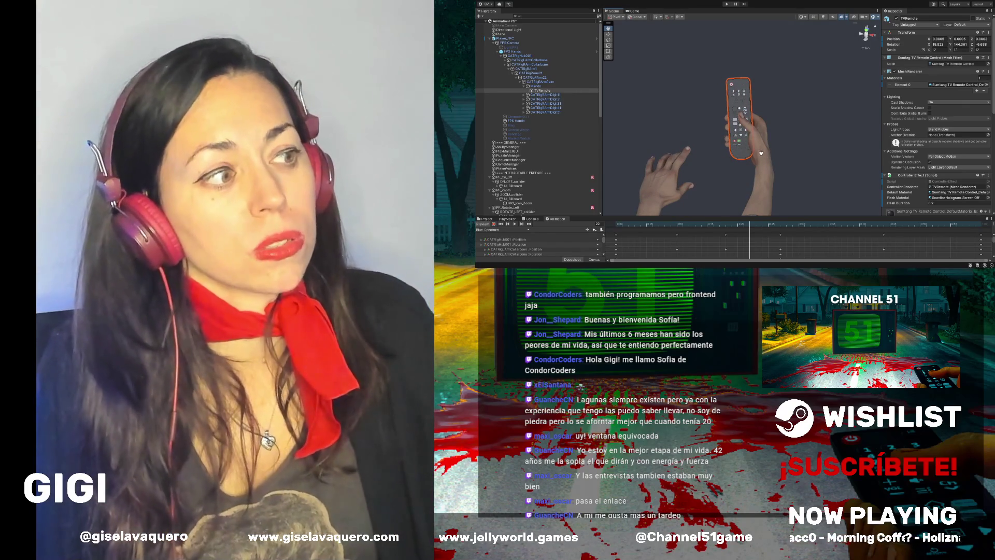
left_click_drag(710, 139, 727, 131)
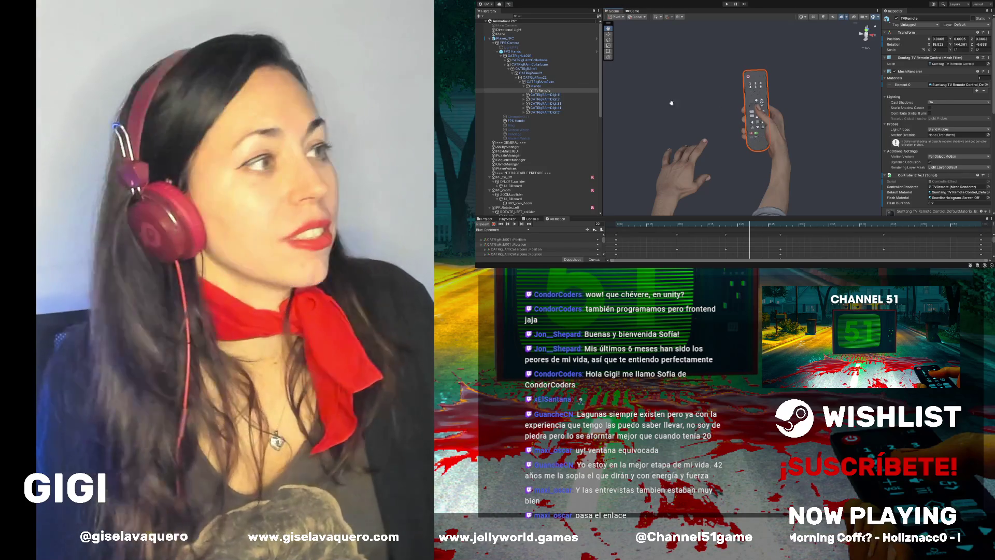
left_click_drag(601, 107, 605, 109)
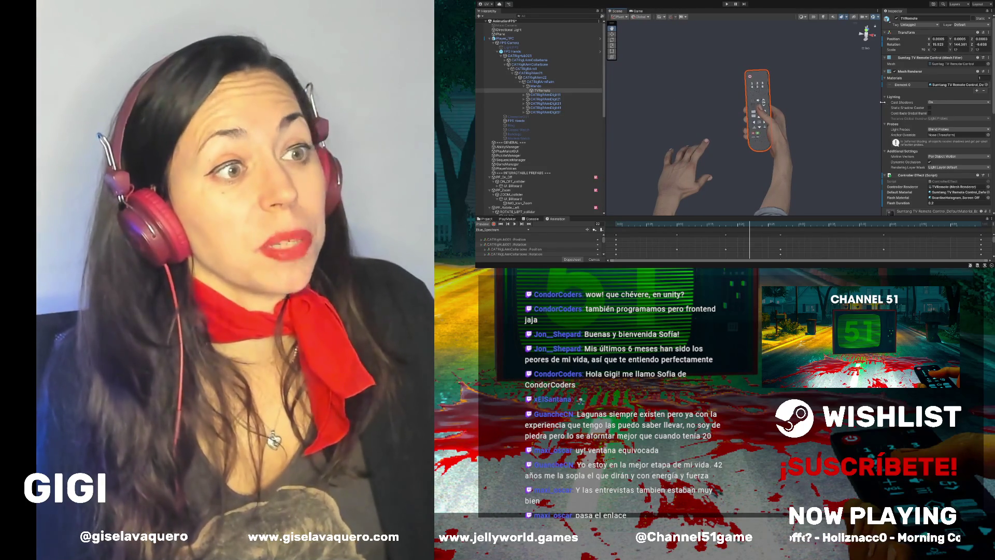
left_click_drag(882, 102, 874, 107)
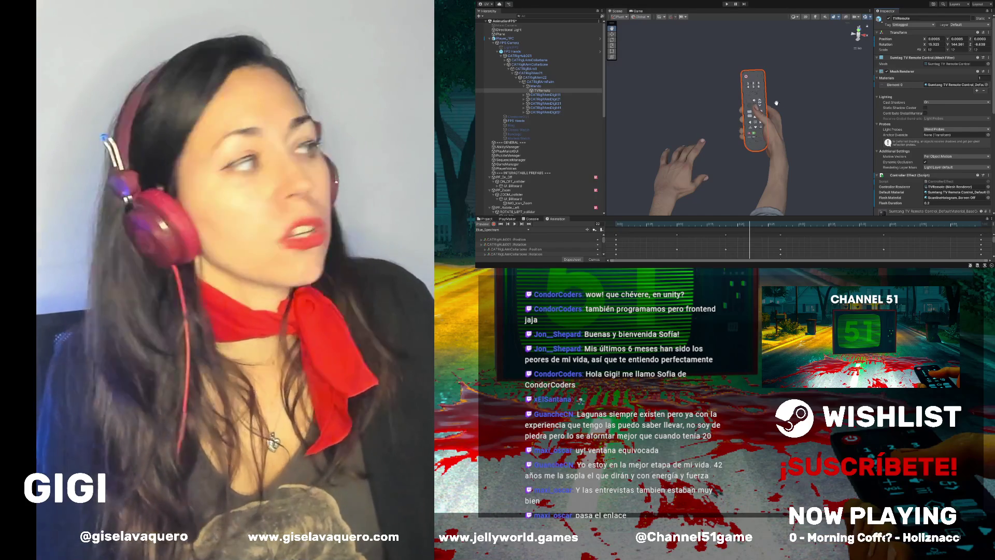
Enlarge the bottom panel and switch it to the Project browser to reach the Textures folder
left_click_drag(643, 215, 655, 142)
left_click(481, 145)
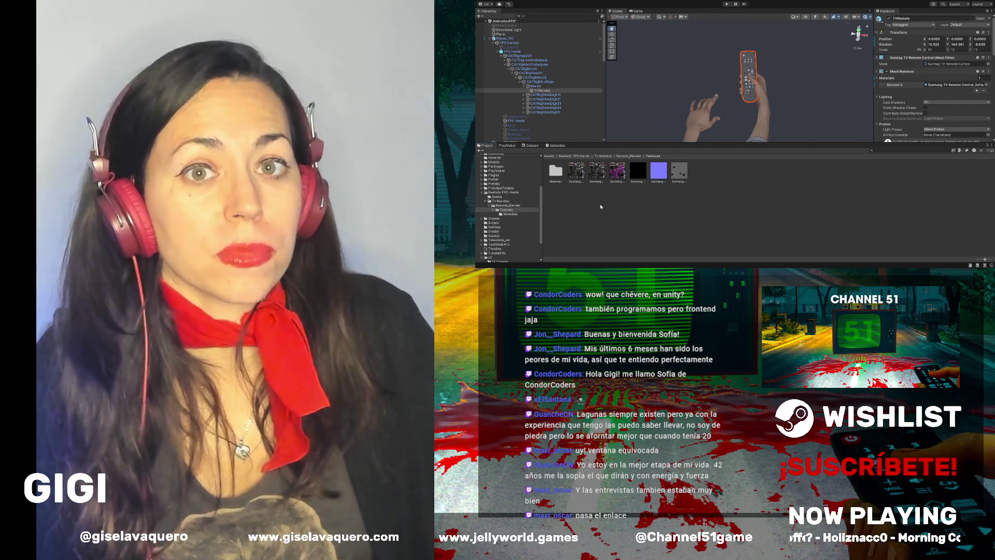
left_click_drag(654, 143, 650, 220)
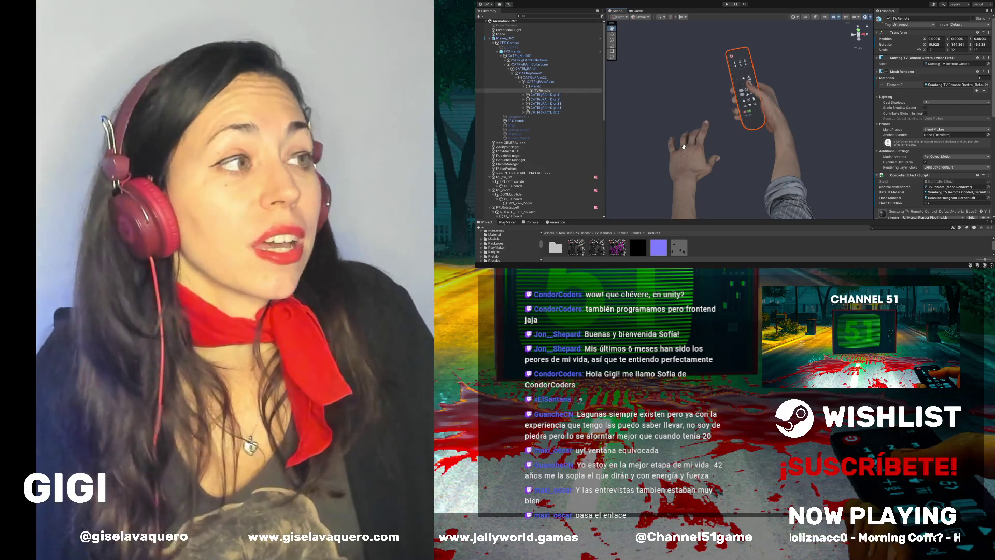
mouse_move(683, 147)
left_mouse_down()
mouse_move(755, 145)
mouse_move(686, 148)
left_mouse_up()
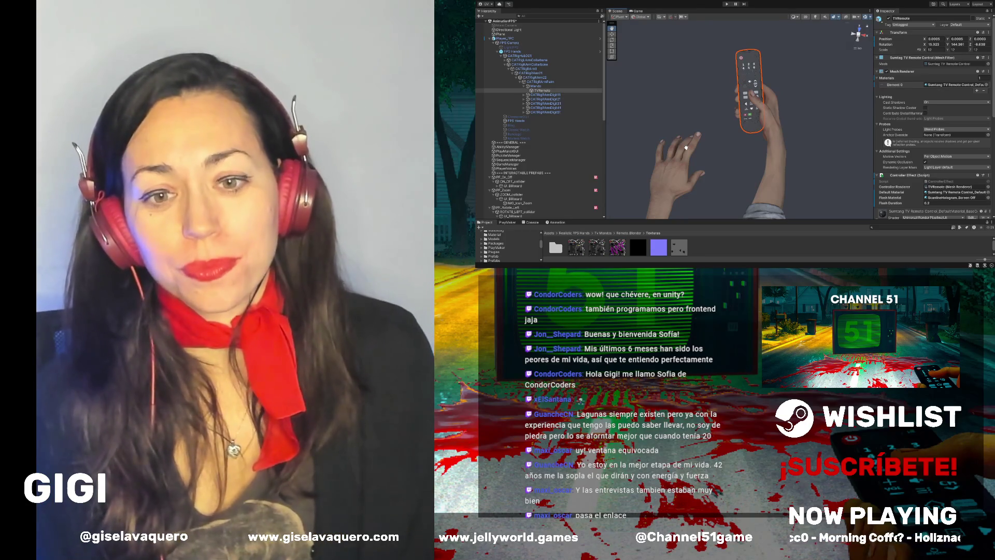
left_click_drag(685, 148, 731, 94)
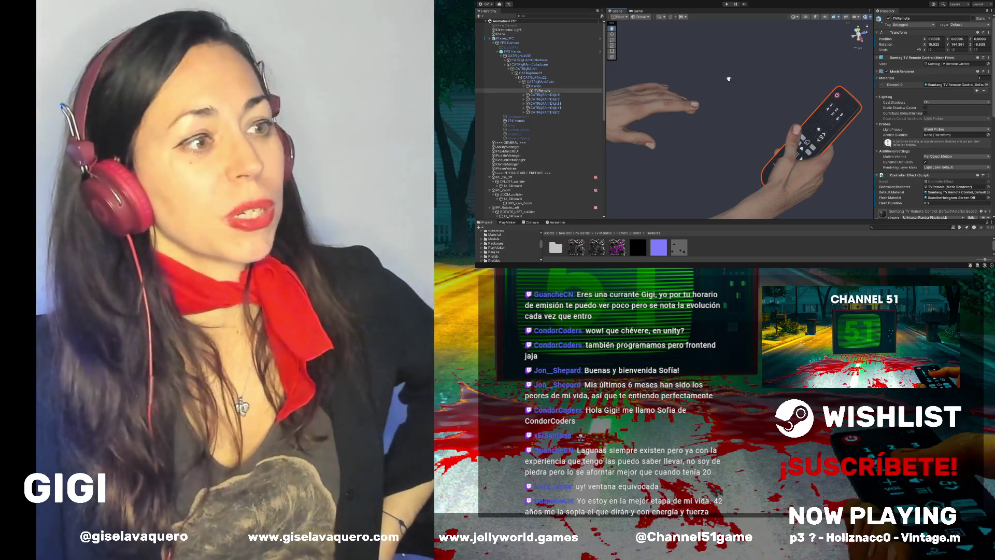
Orbit the remote upright in the hand and raise the splitter to enlarge the Project panel
left_click_drag(729, 79, 744, 122)
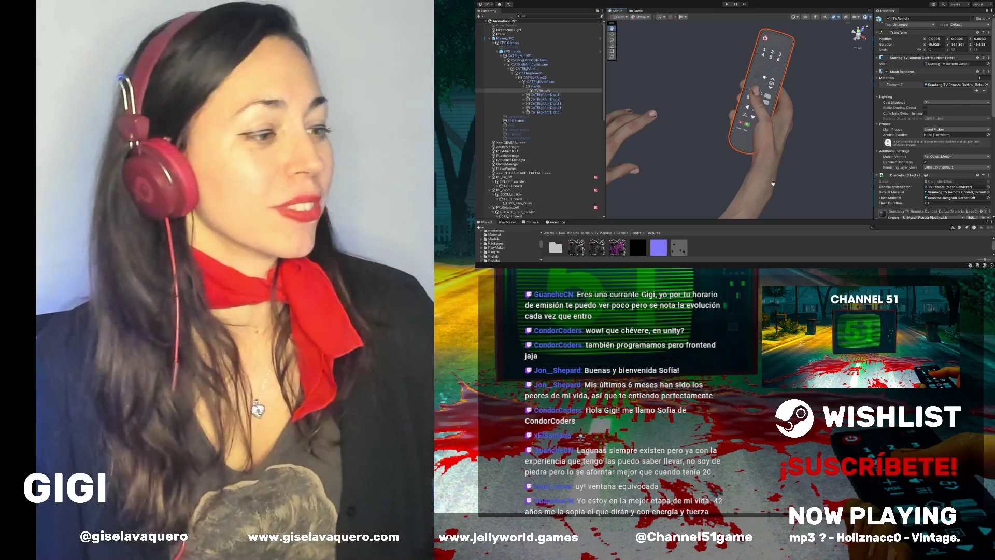
left_click_drag(787, 223, 787, 154)
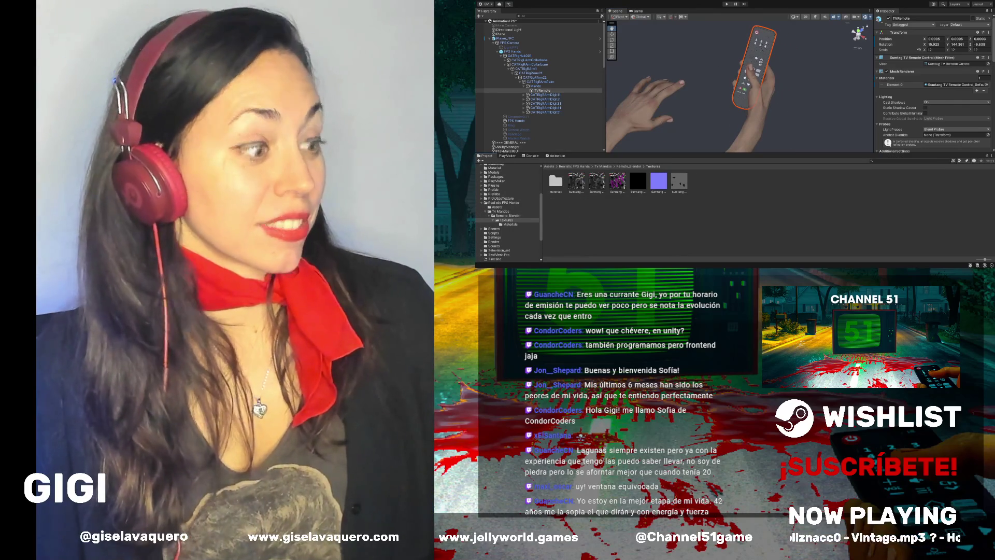
Lower the Scene/Project splitter to give the Scene view more room
left_click_drag(776, 153, 779, 197)
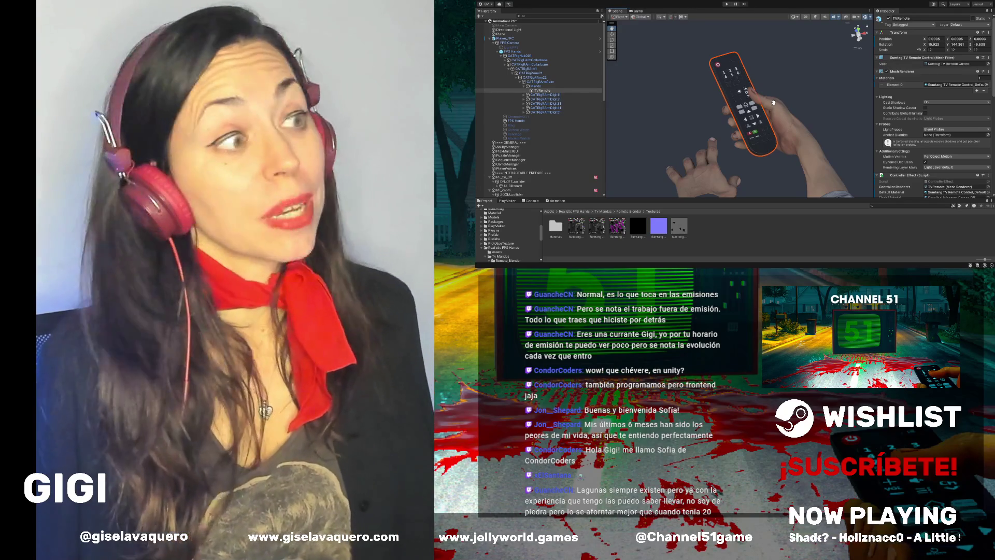
Orbit the Scene view to inspect the remote in the FPS hands from another angle
left_click_drag(793, 90, 785, 93)
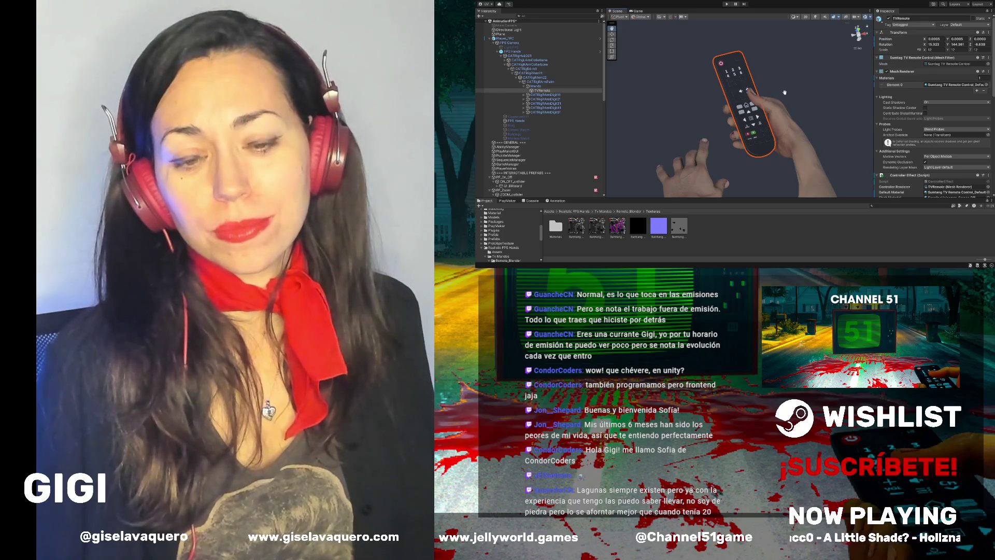
left_click_drag(785, 92, 784, 102)
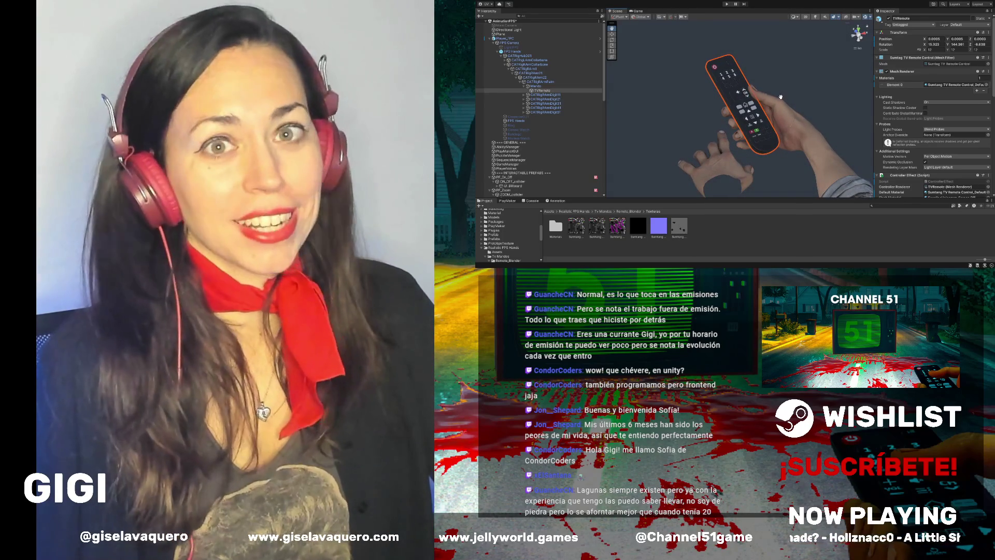
mouse_move(781, 97)
left_mouse_down()
mouse_move(789, 82)
mouse_move(794, 96)
mouse_move(755, 99)
left_mouse_up()
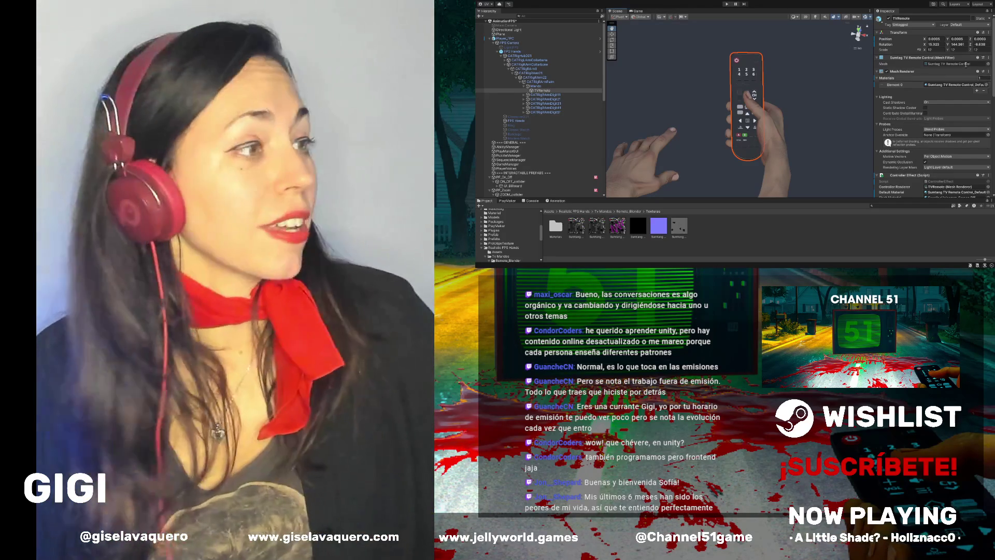
left_click_drag(726, 130, 759, 118)
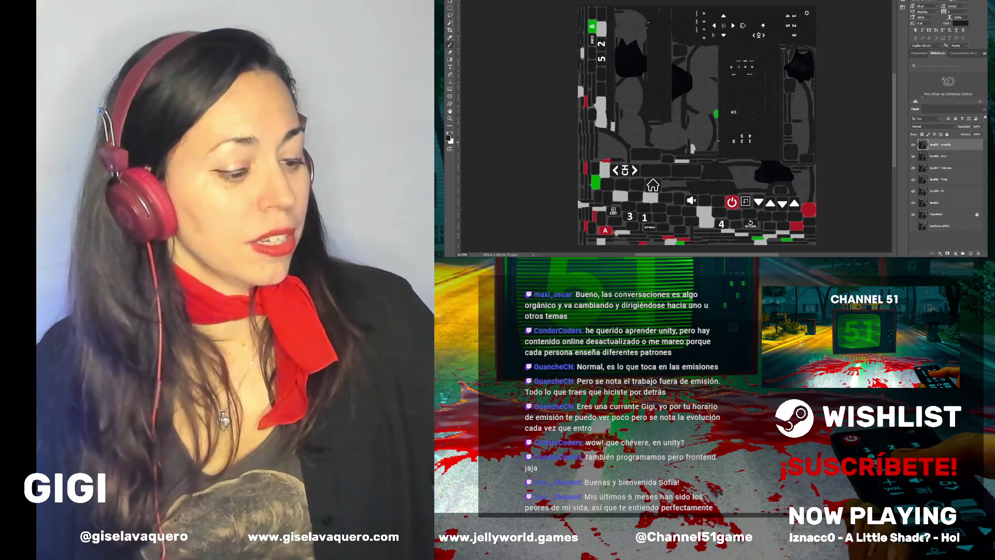
Scroll the canvas up to show the top edge of the remote texture
scroll(697, 129, "up", 1)
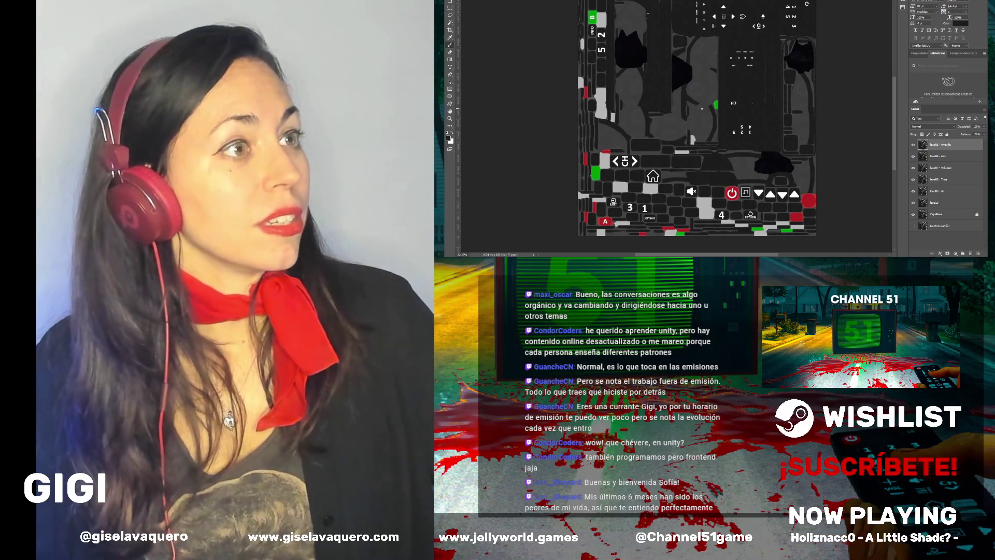
scroll(696, 123, "up", 1)
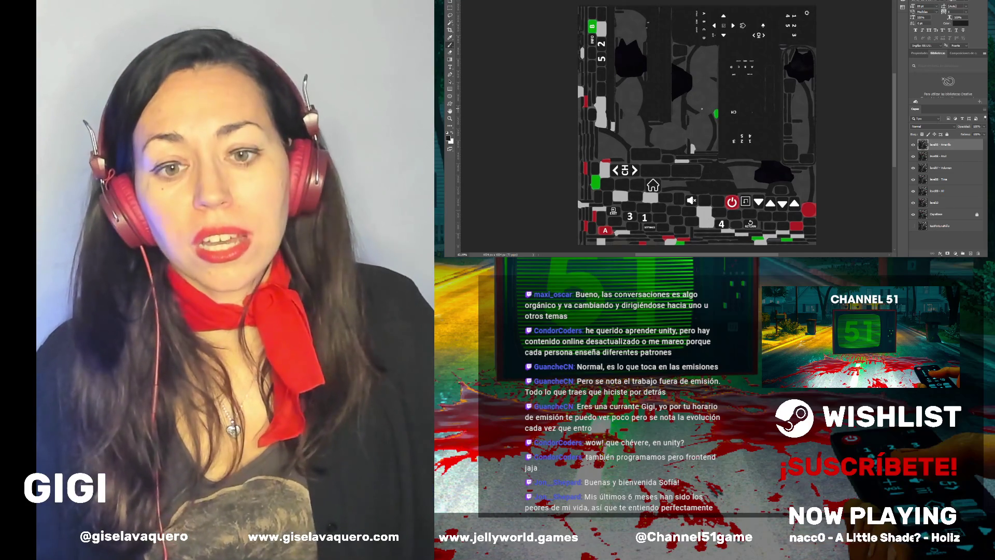